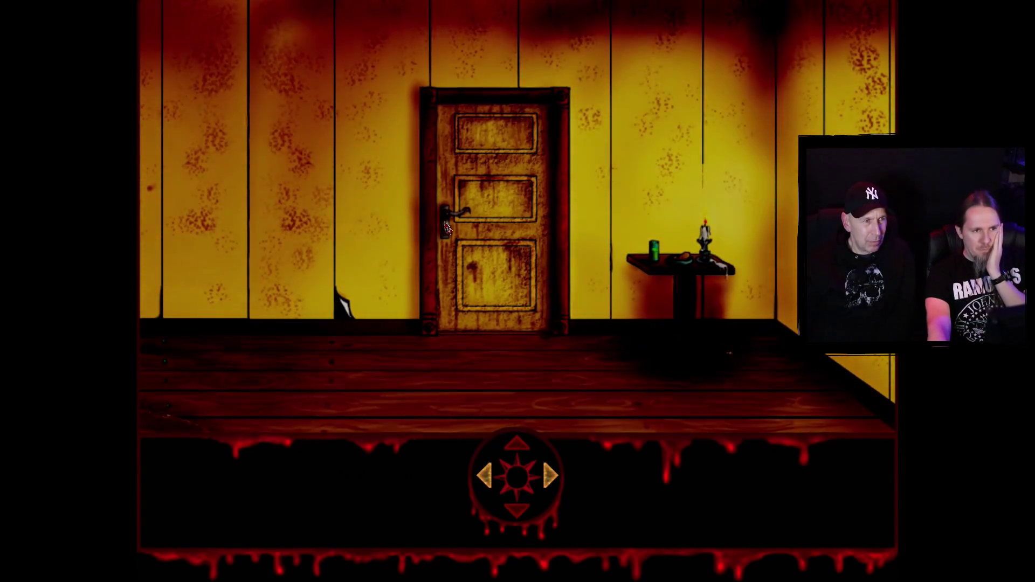
Examine the locked door and pick up the paper from the floor
{"action": "left_click", "coordinate": [524, 298]}
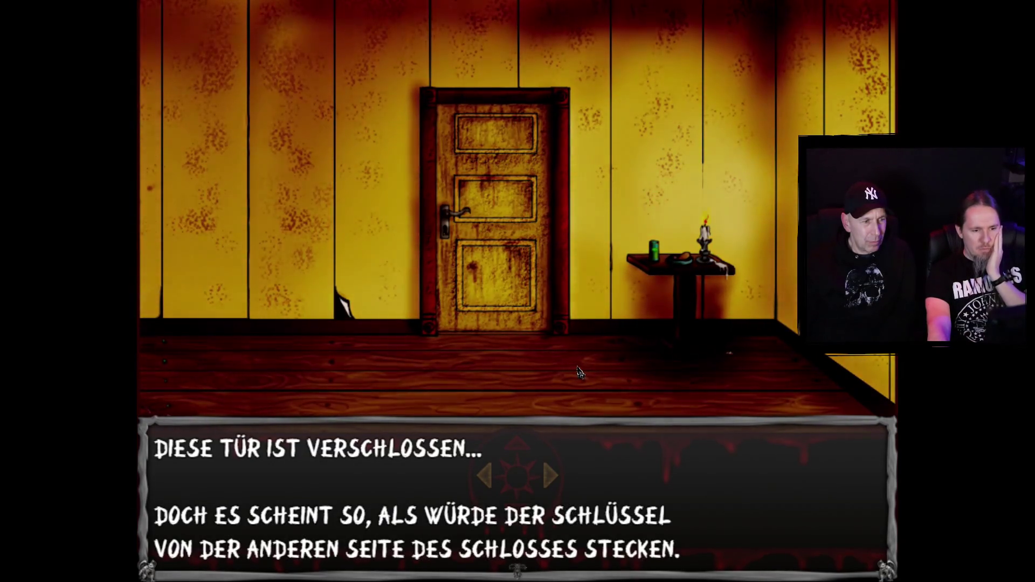
{"action": "left_click", "coordinate": [579, 372]}
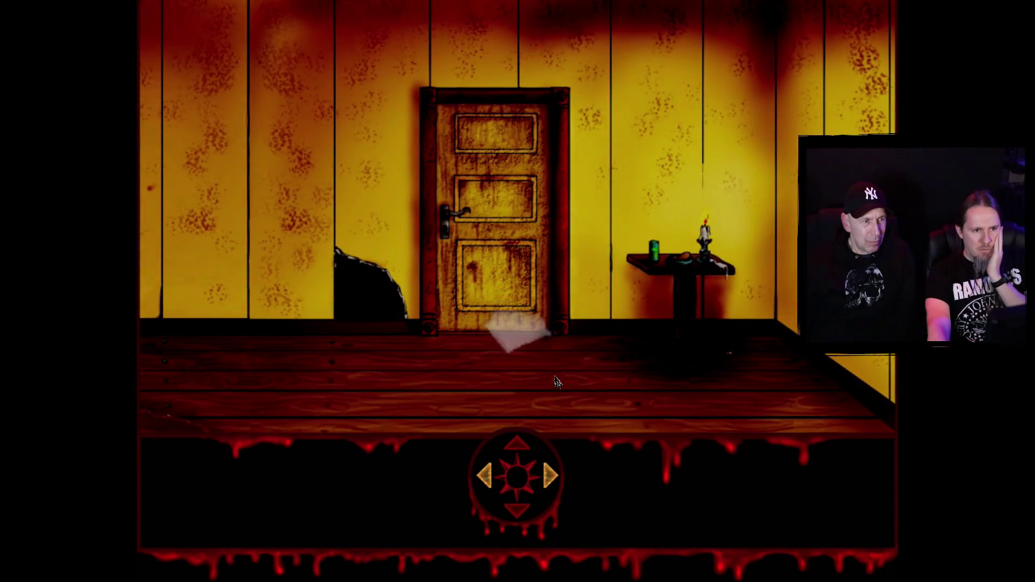
{"action": "left_click", "coordinate": [556, 381]}
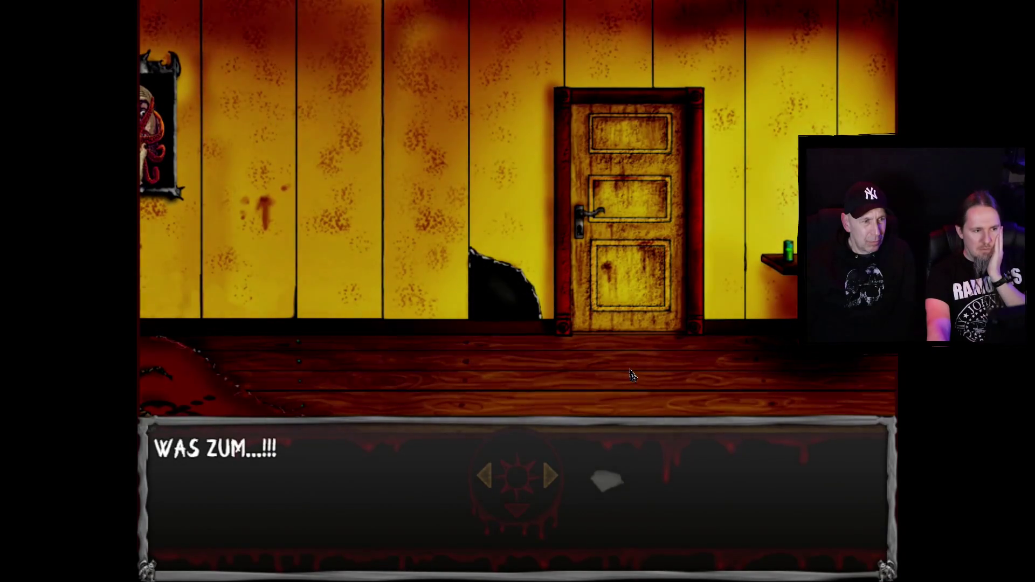
{"action": "left_click", "coordinate": [560, 409]}
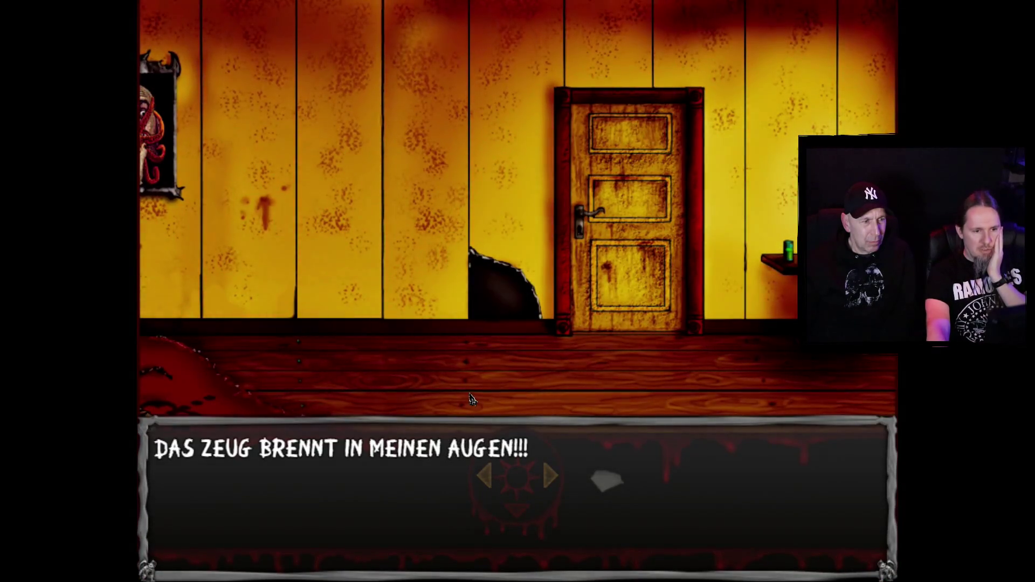
{"action": "left_click", "coordinate": [477, 474]}
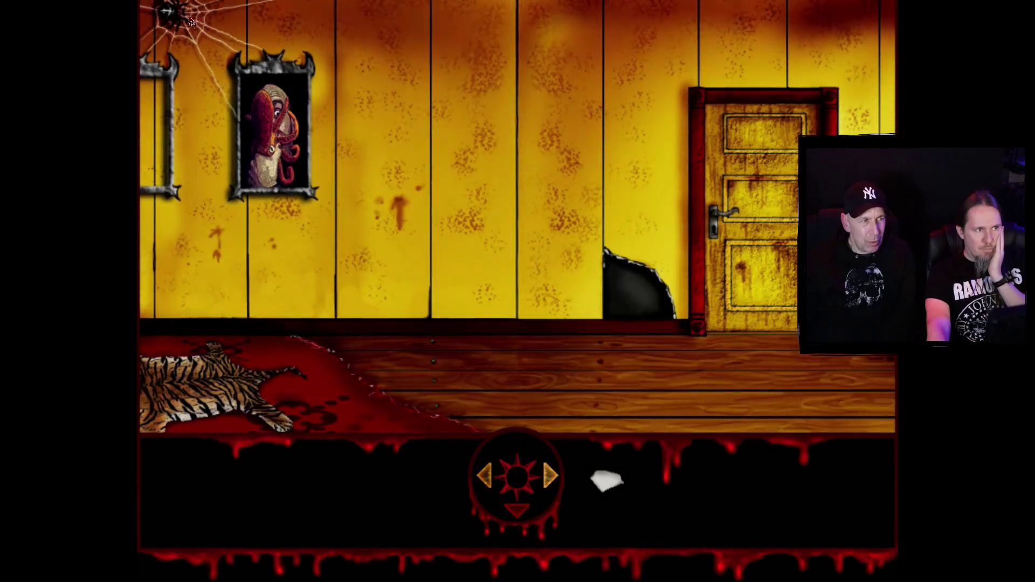
Take the green can from the table and pour its acid on the spider web
{"action": "left_click", "coordinate": [192, 20]}
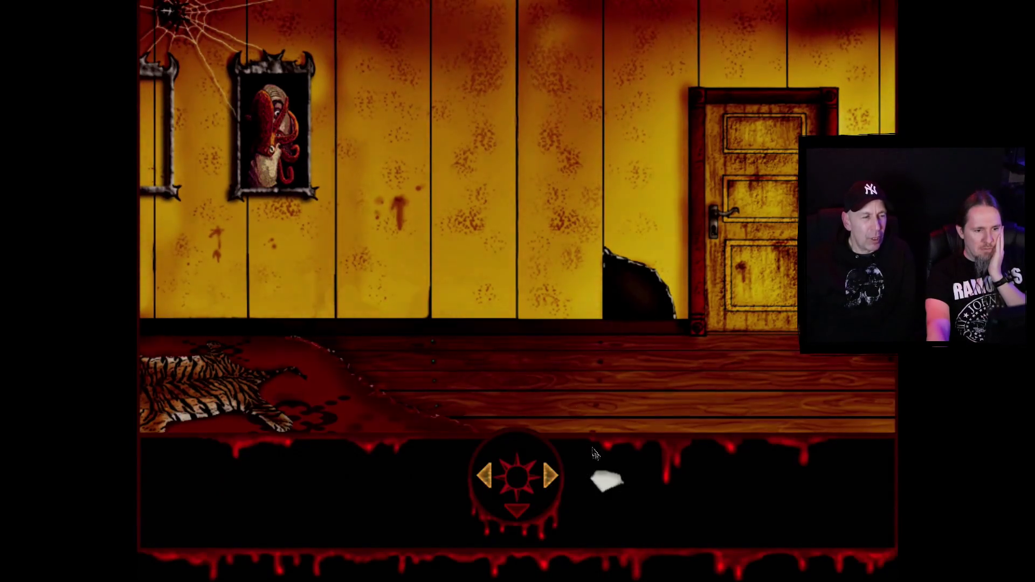
{"action": "left_click", "coordinate": [550, 476]}
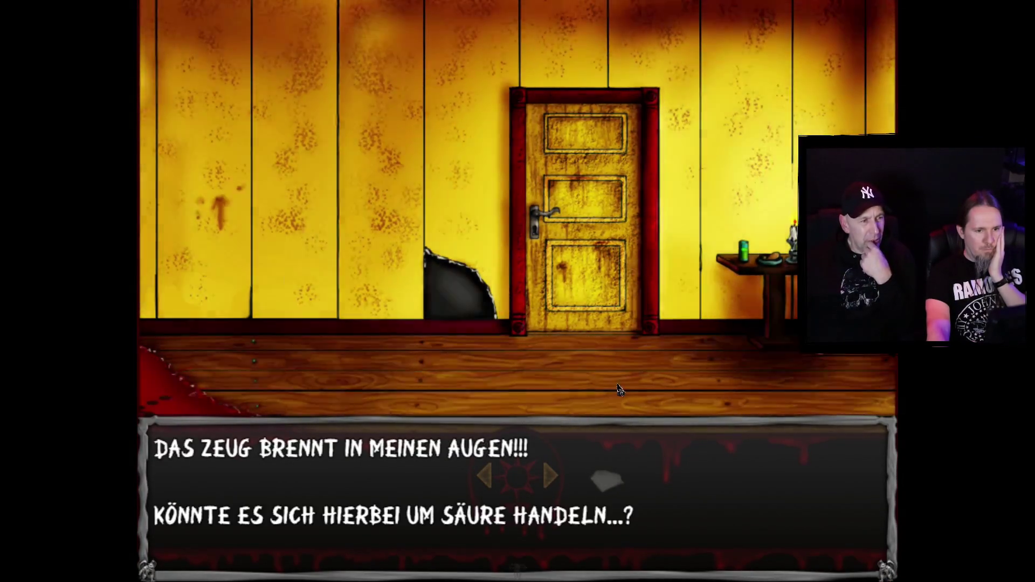
{"action": "left_click", "coordinate": [618, 389]}
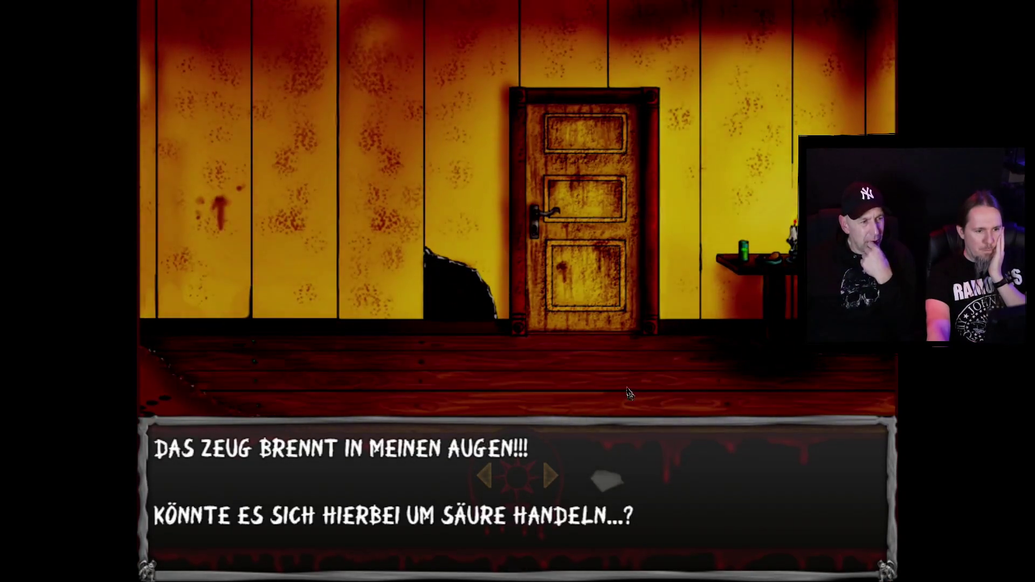
{"action": "left_click", "coordinate": [739, 331]}
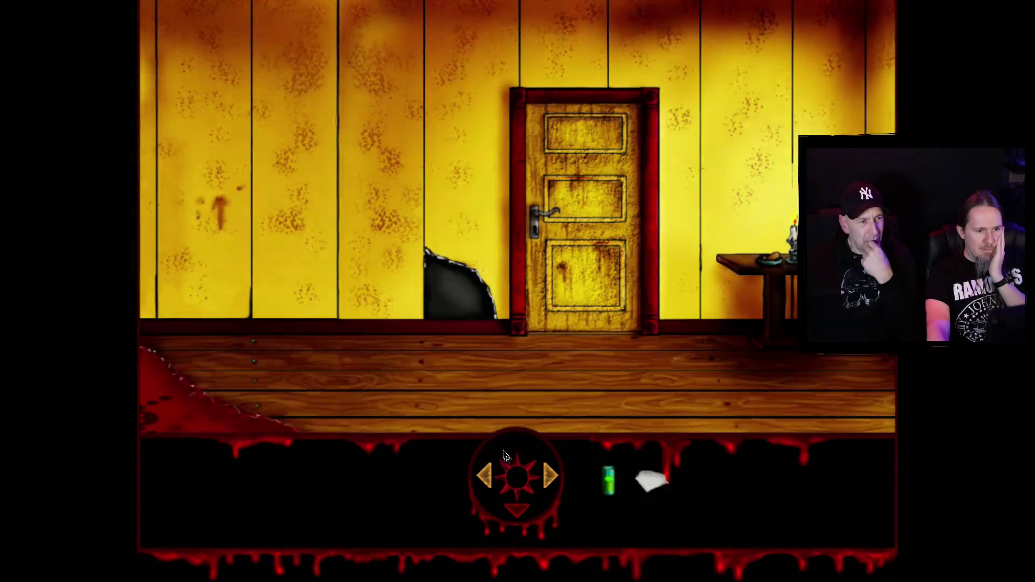
{"action": "left_click", "coordinate": [493, 478]}
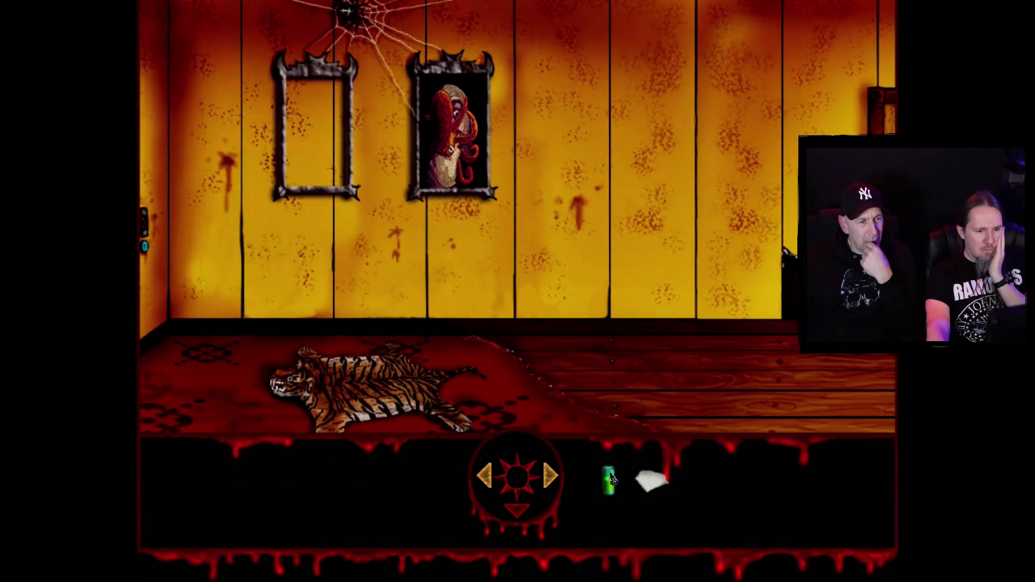
{"action": "left_click", "coordinate": [608, 479]}
{"action": "left_click", "coordinate": [540, 318]}
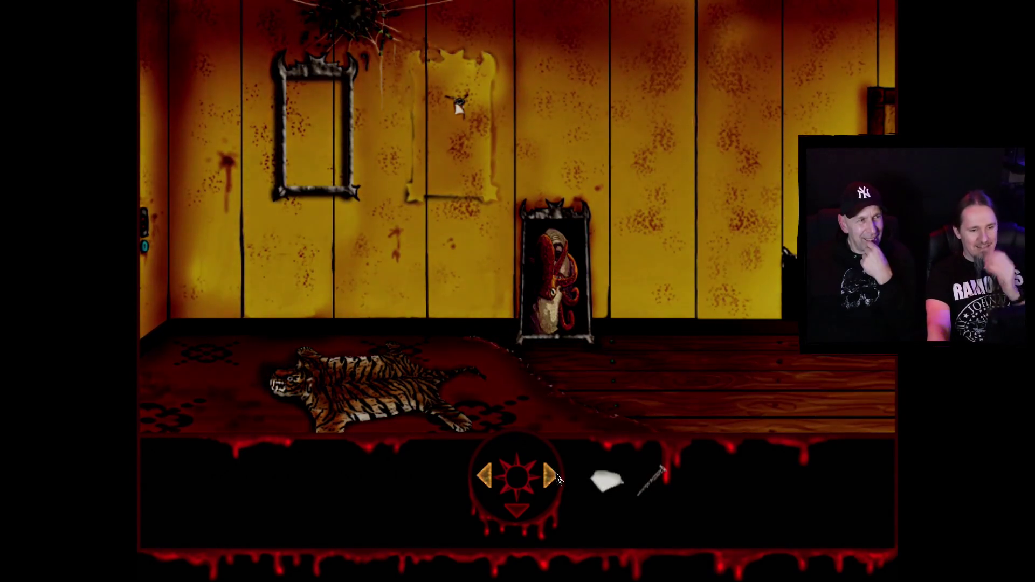
{"action": "left_click", "coordinate": [551, 477]}
Face the locked door and slide the paper under it
{"action": "left_click", "coordinate": [549, 480]}
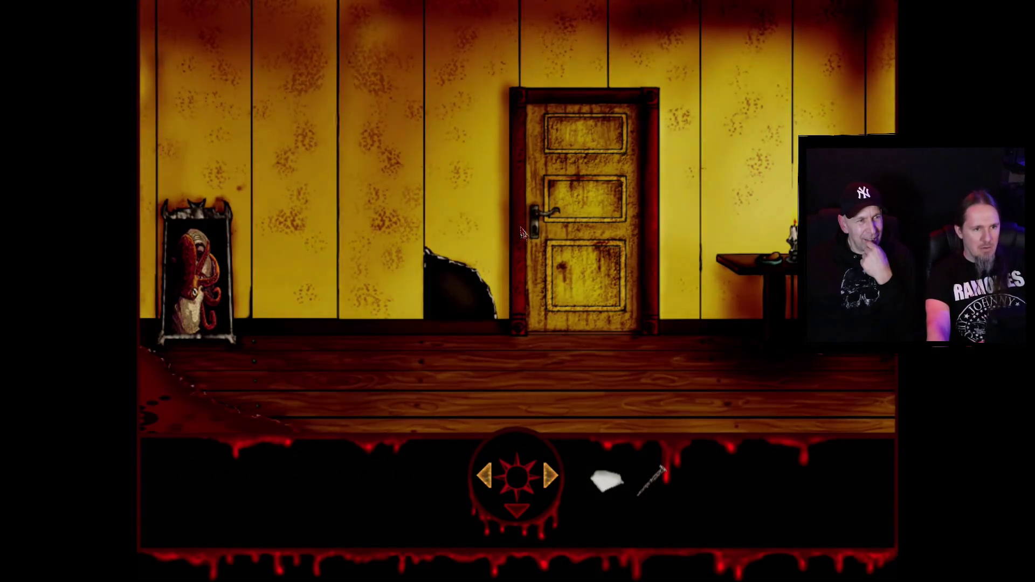
{"action": "left_click", "coordinate": [538, 236]}
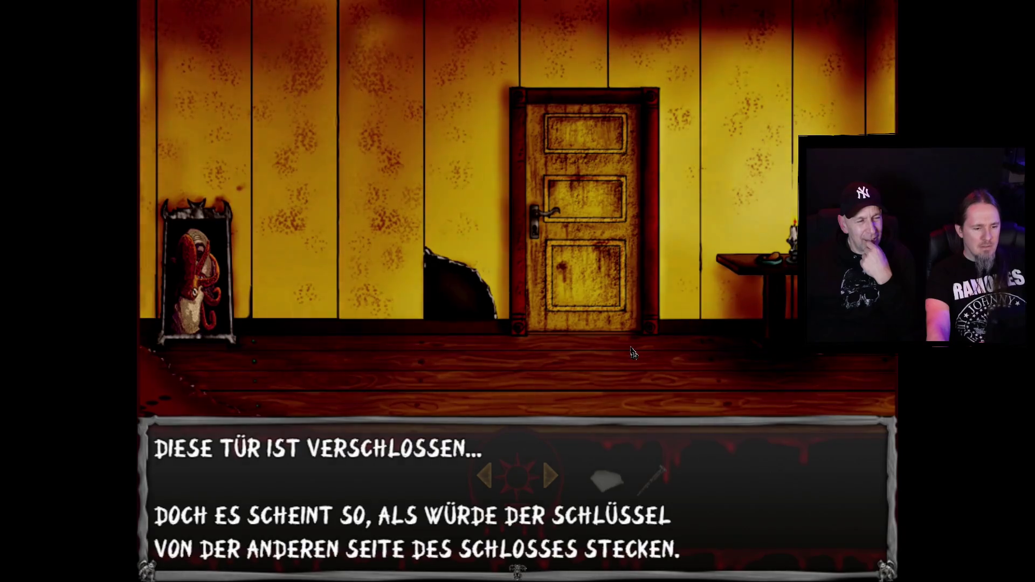
{"action": "left_click", "coordinate": [628, 358]}
{"action": "left_click", "coordinate": [551, 475]}
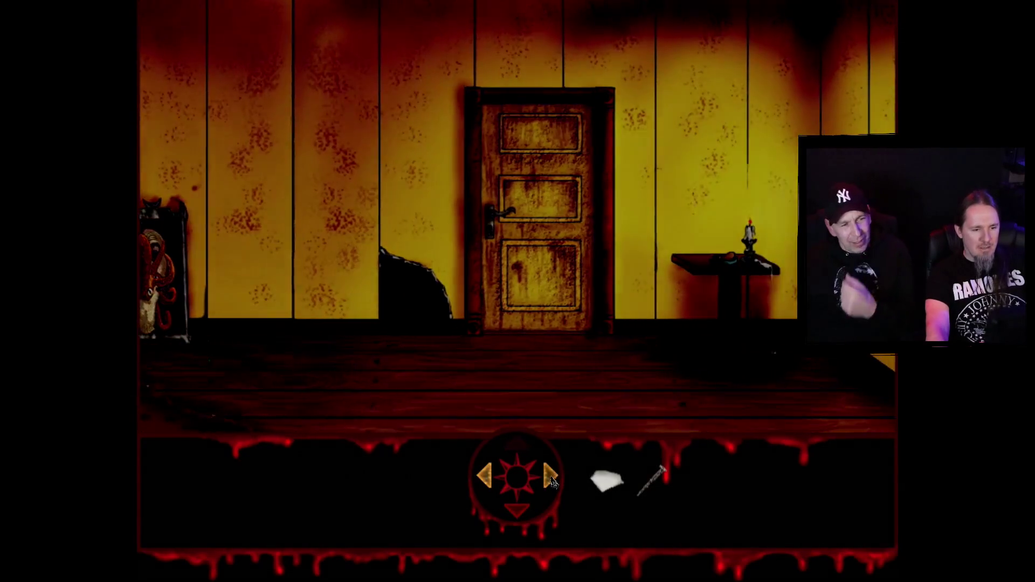
{"action": "left_click", "coordinate": [520, 344]}
{"action": "left_click", "coordinate": [525, 321]}
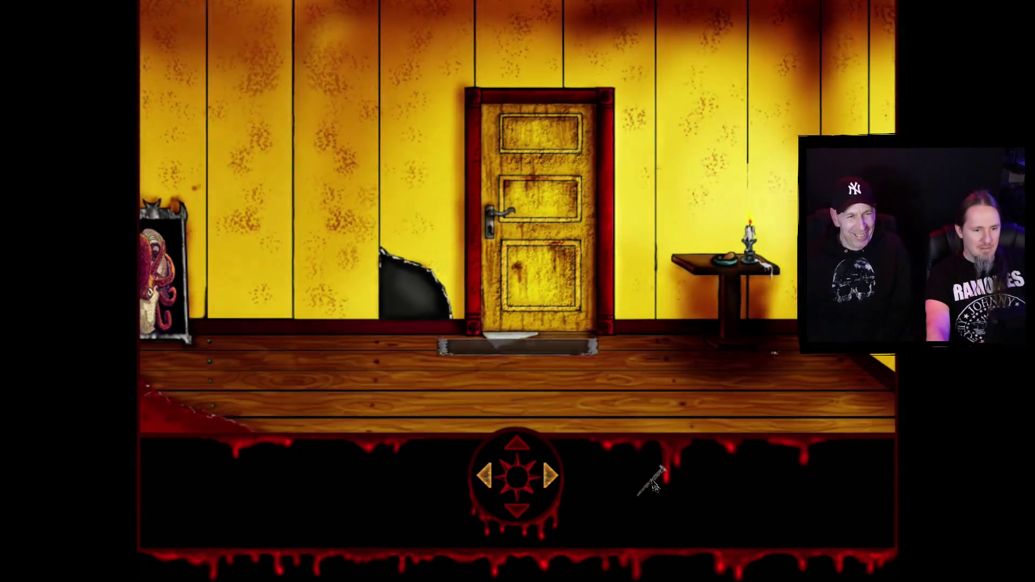
Poke the key out with the stick, then unlock and open the door with it
{"action": "left_click", "coordinate": [555, 329]}
{"action": "left_click", "coordinate": [555, 330]}
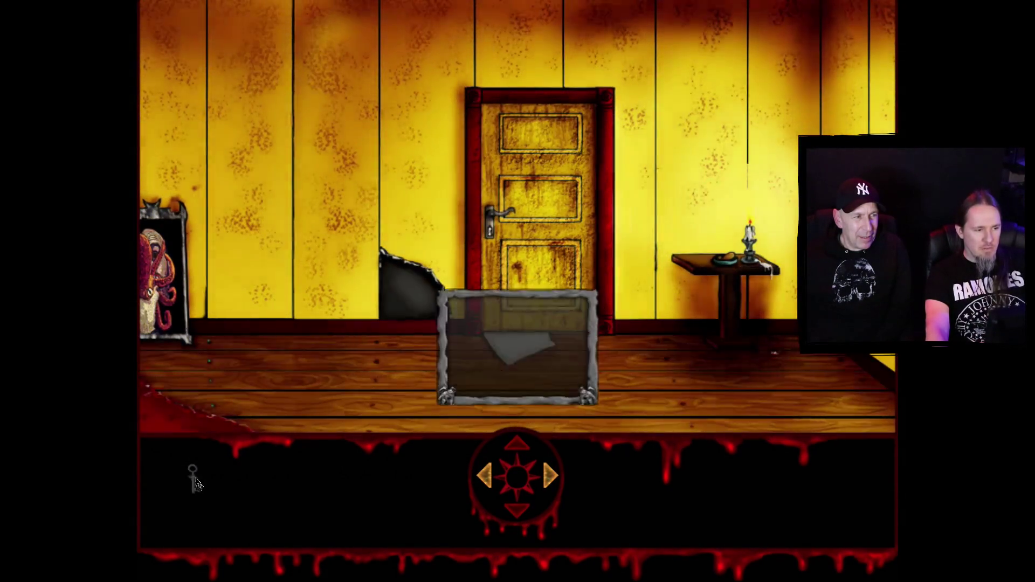
{"action": "left_click", "coordinate": [195, 481]}
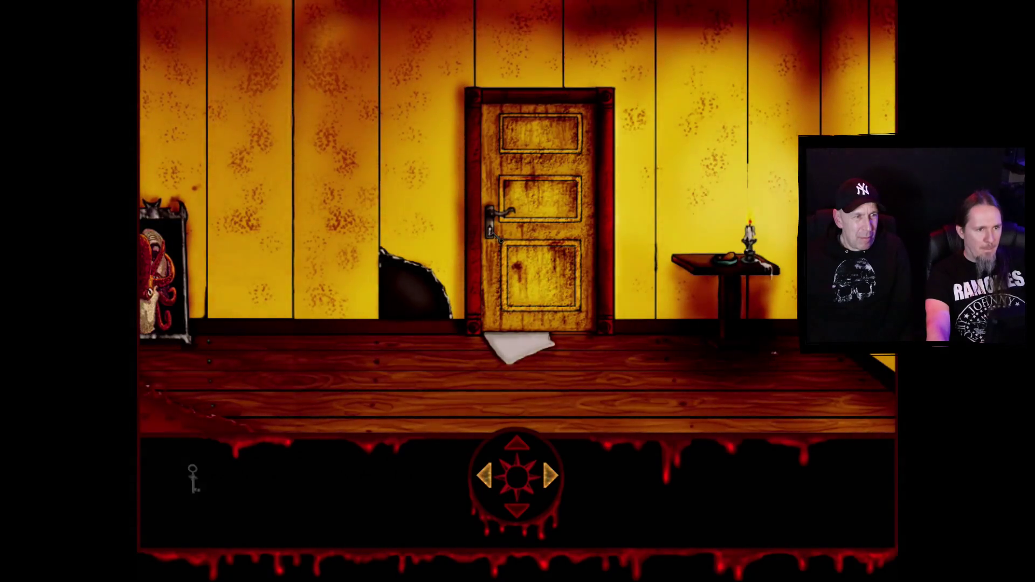
{"action": "left_click", "coordinate": [493, 231]}
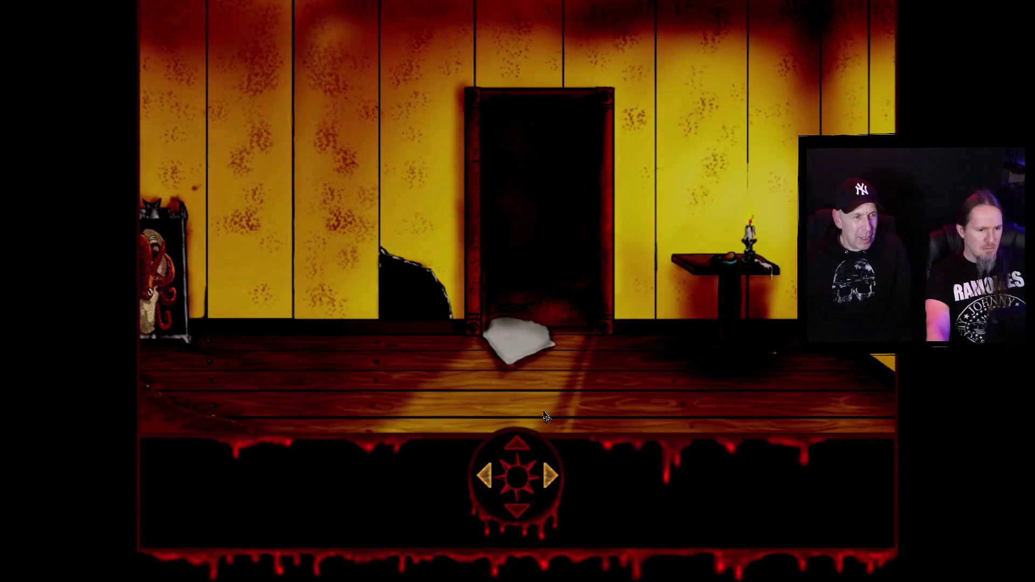
{"action": "key", "text": "Escape"}
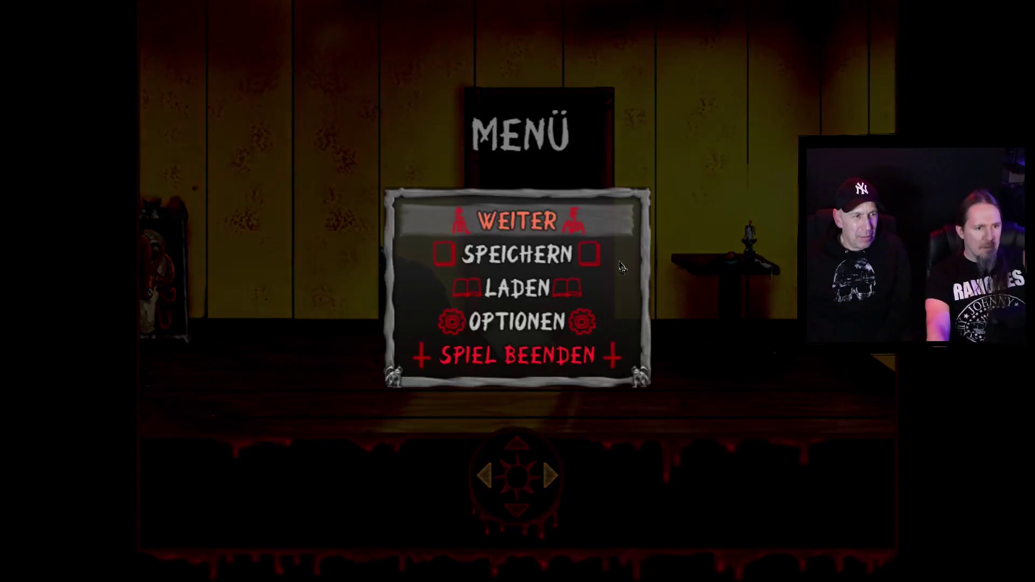
Save the game in the fourth slot and walk through the open doorway
{"action": "left_click", "coordinate": [532, 271]}
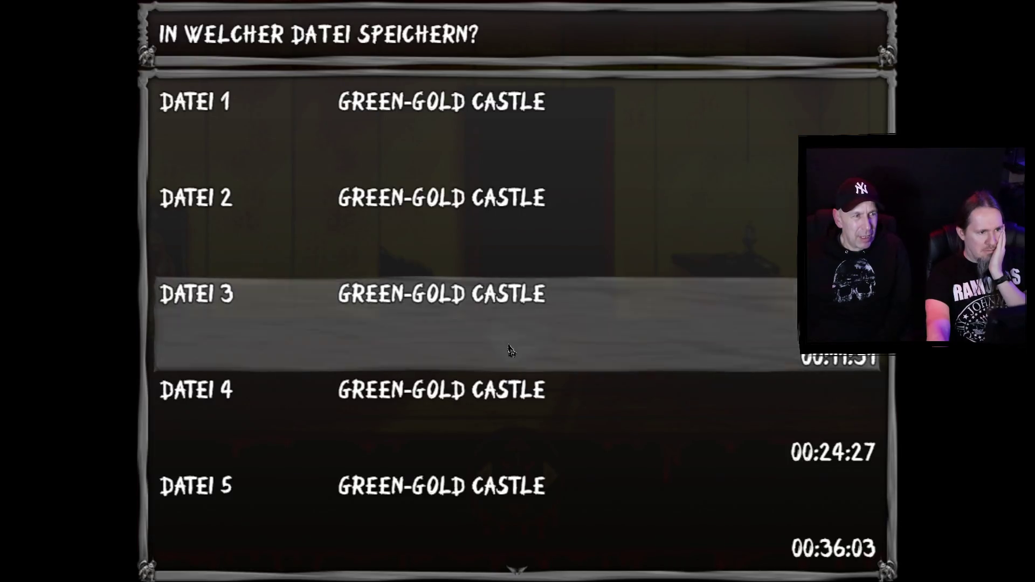
{"action": "left_click", "coordinate": [533, 408]}
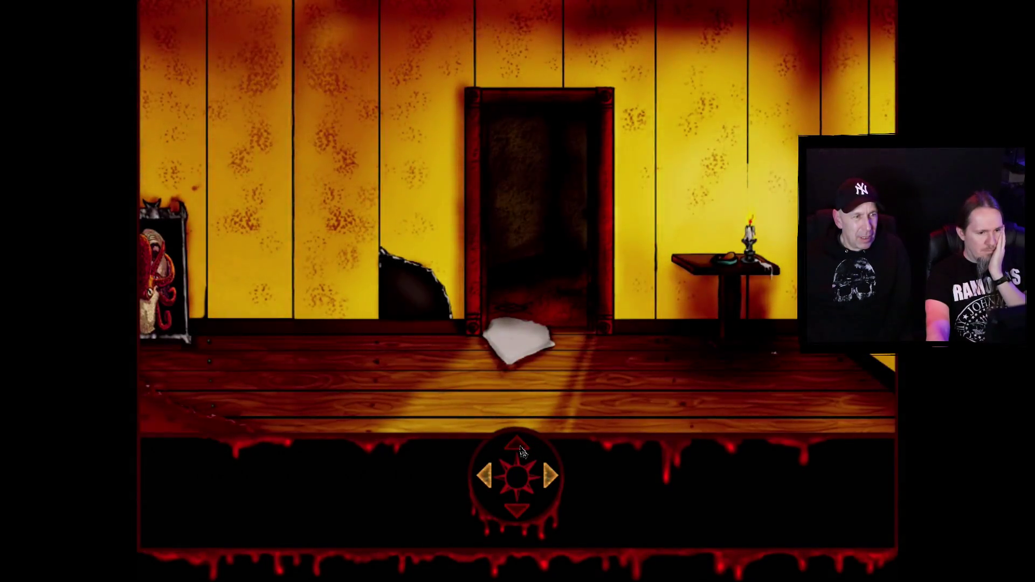
{"action": "left_click", "coordinate": [522, 452]}
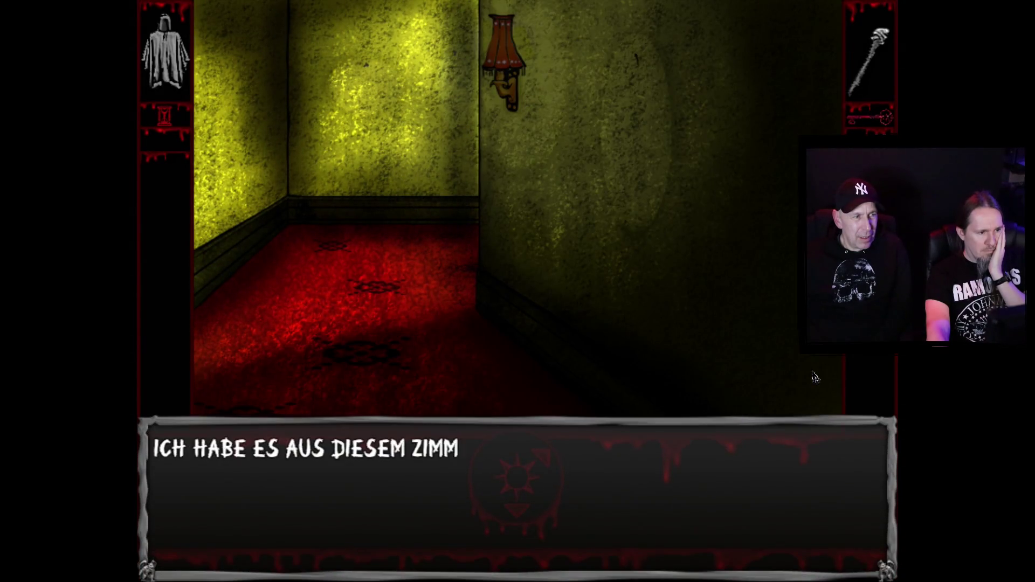
Advance the narration to the line 'Wie dem auch sei... ich sollte erst einmal weiter gehen..'
{"action": "left_click", "coordinate": [791, 371]}
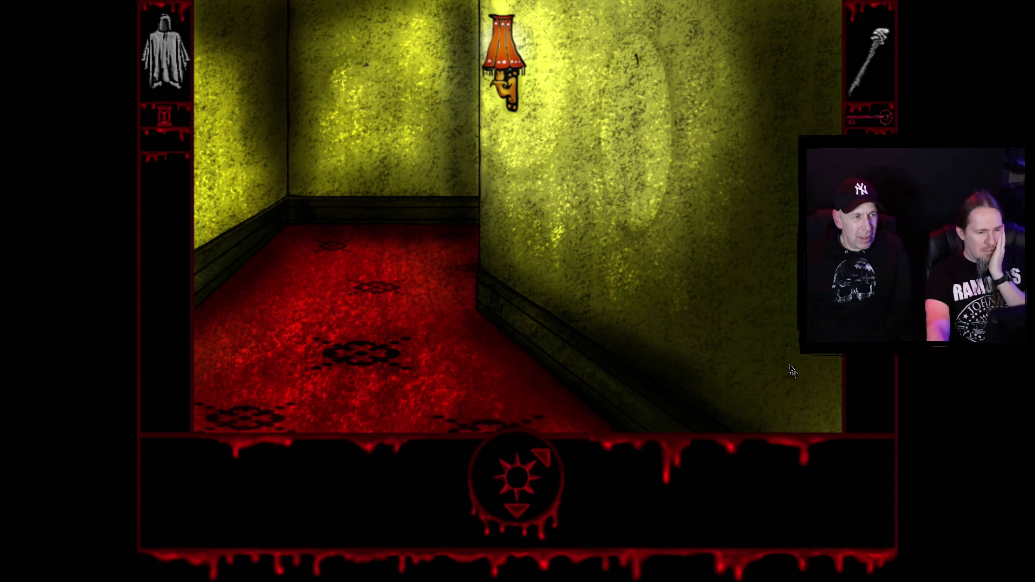
{"action": "left_click", "coordinate": [791, 370]}
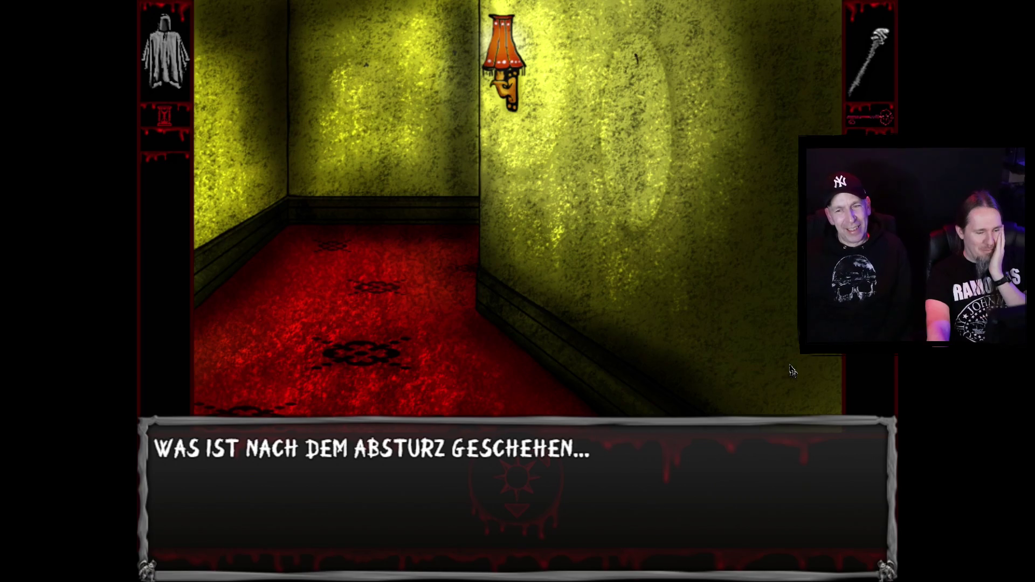
{"action": "left_click", "coordinate": [721, 348]}
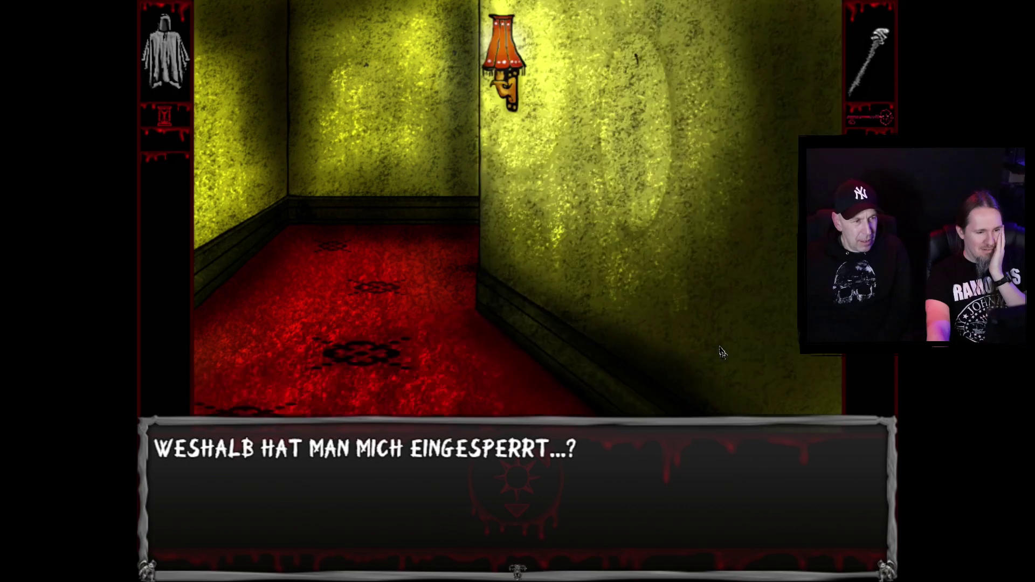
{"action": "left_click", "coordinate": [720, 348]}
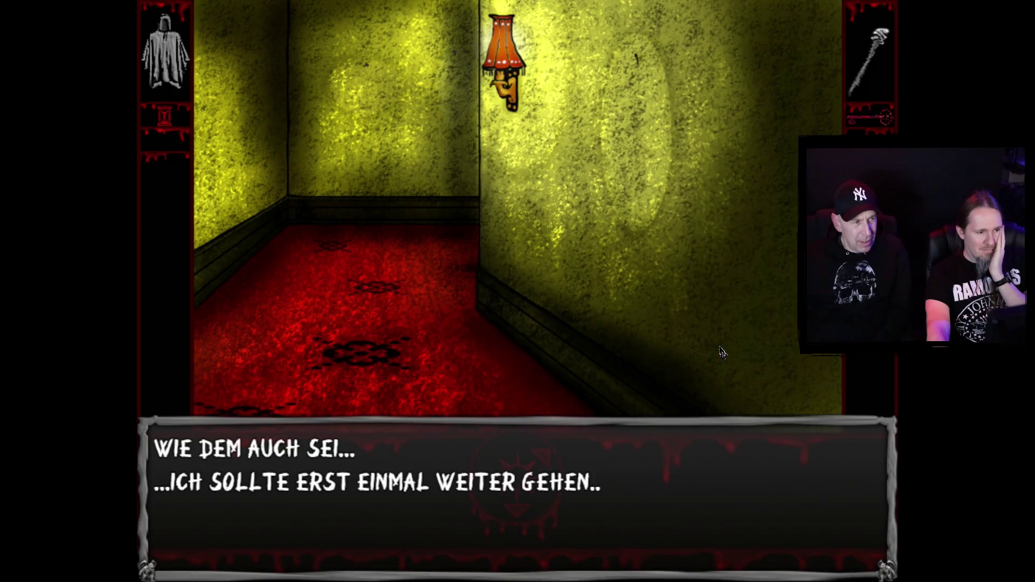
{"action": "left_click", "coordinate": [720, 347]}
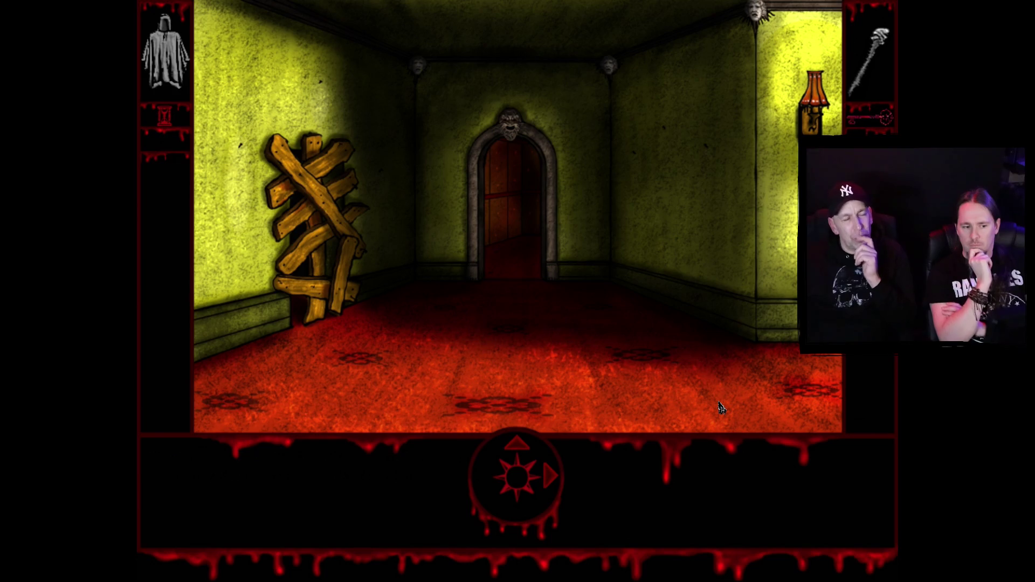
Quit the playtest with F4 and return to the Ketten-Cutszene map in the RPG Maker MV editor
{"action": "key", "text": "Escape"}
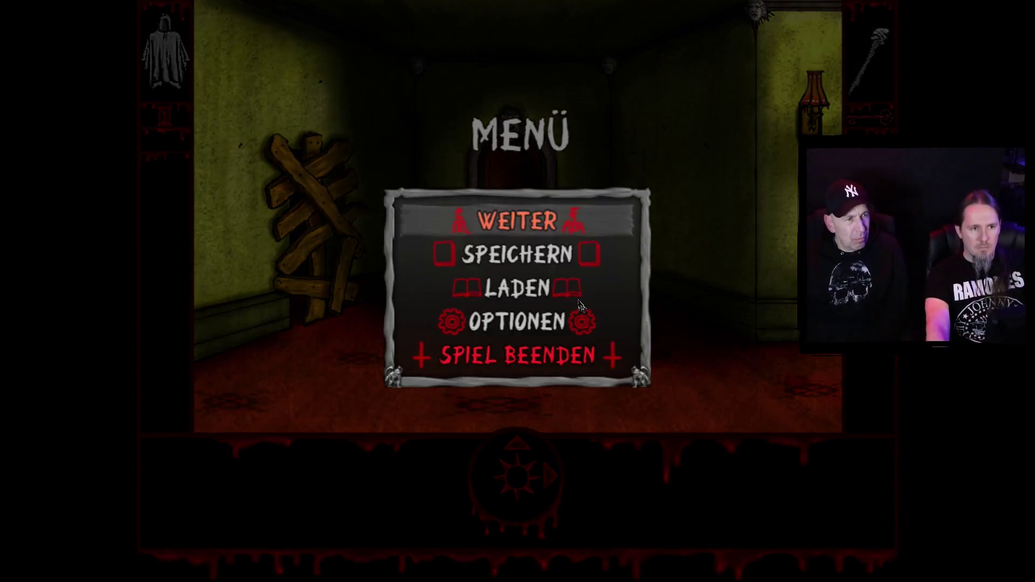
{"action": "key", "text": "F4"}
{"action": "left_click", "coordinate": [728, 108]}
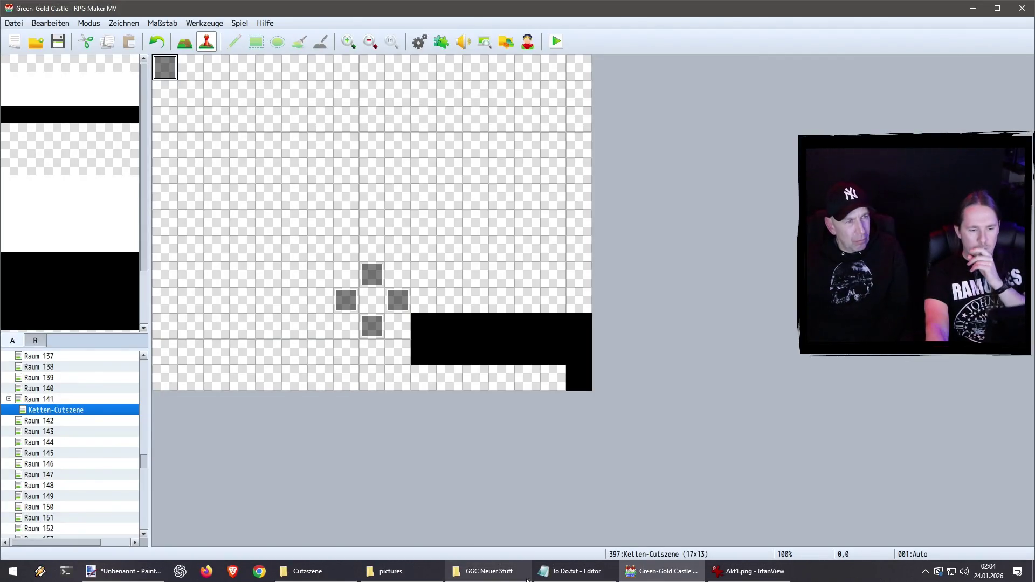
Add 'Akt 1: Auferstehung' below Aktbezeichnungen in To Do.txt, fixing the capital-U typo
{"action": "left_click", "coordinate": [571, 571]}
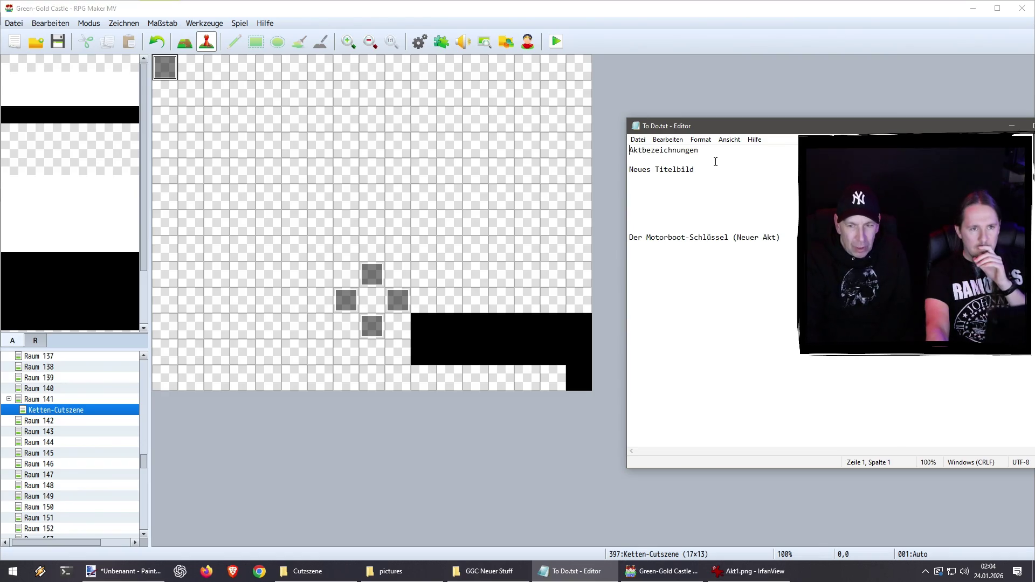
{"action": "key", "text": "Return"}
{"action": "key", "text": "Return"}
{"action": "key", "text": "Return"}
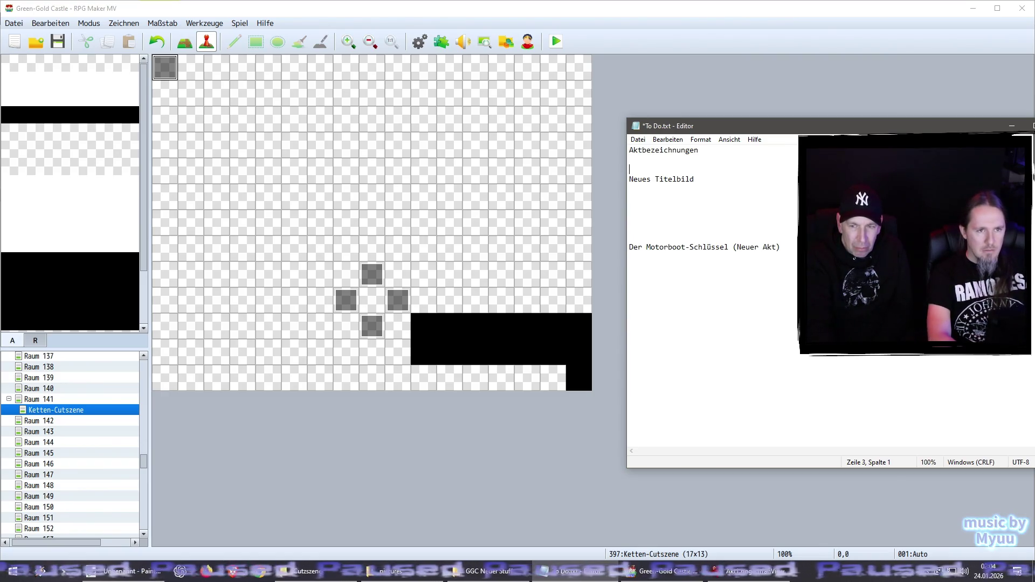
{"action": "key", "text": "Up"}
{"action": "key", "text": "Up"}
{"action": "type", "text": "A"}
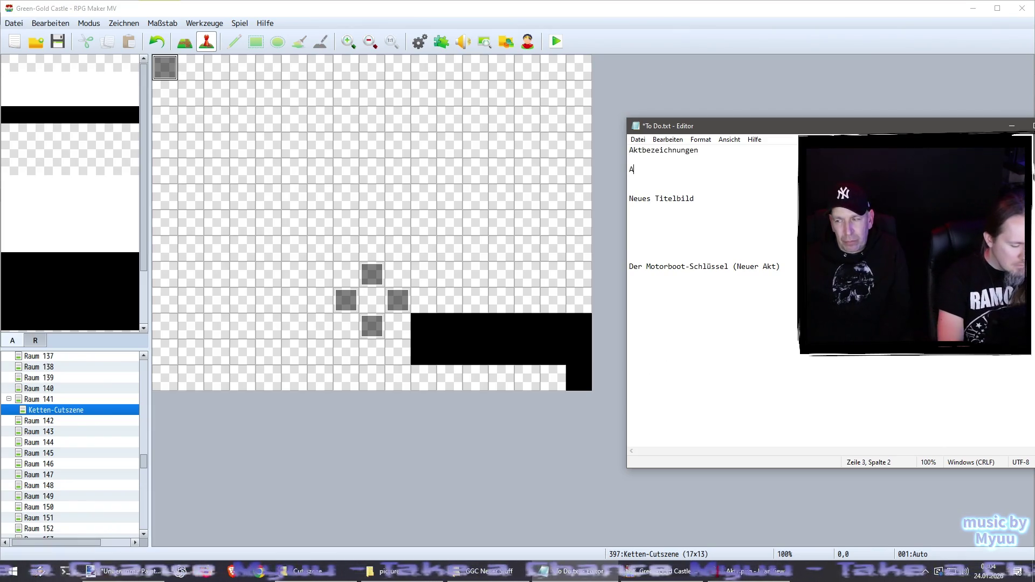
{"action": "type", "text": "kt 1:"}
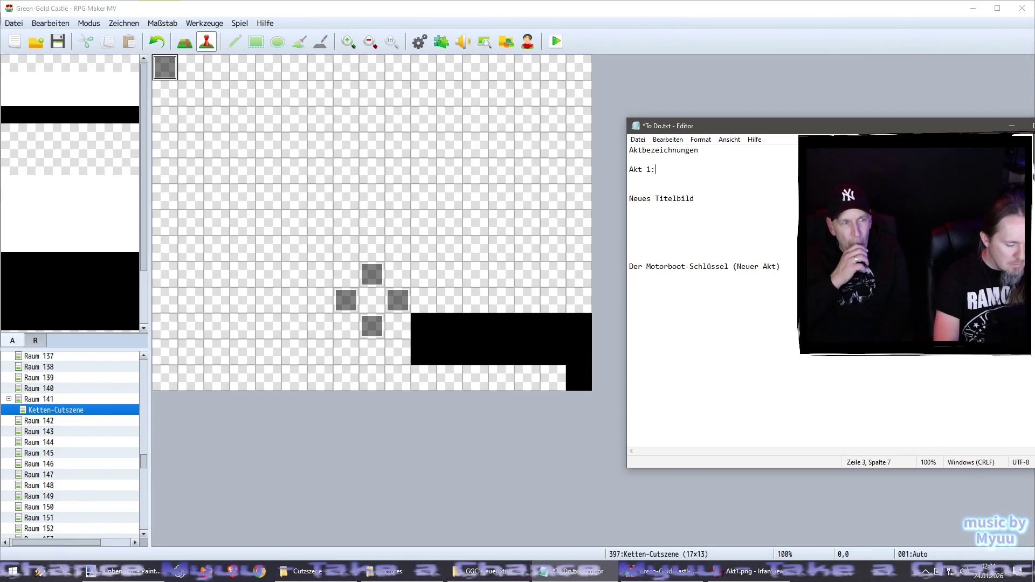
{"action": "type", "text": " AUferstehung"}
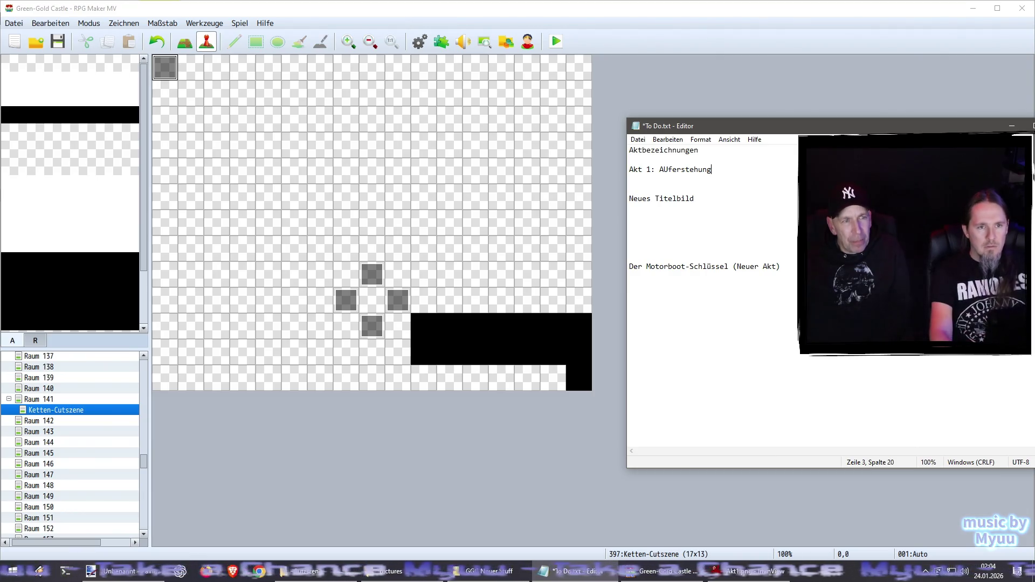
{"action": "left_click", "coordinate": [667, 169]}
{"action": "key", "text": "BackSpace"}
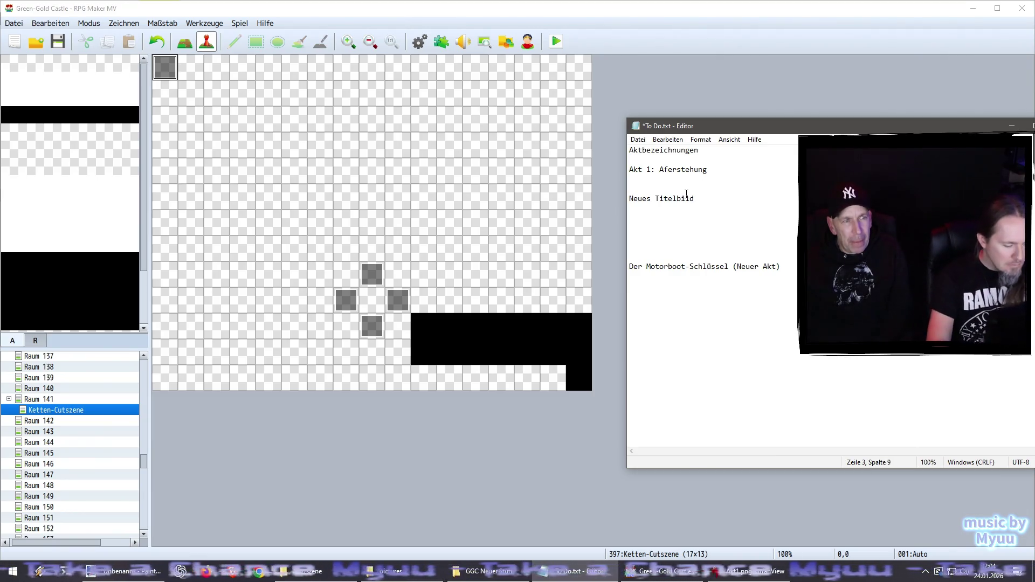
{"action": "type", "text": "u"}
{"action": "key", "text": "End"}
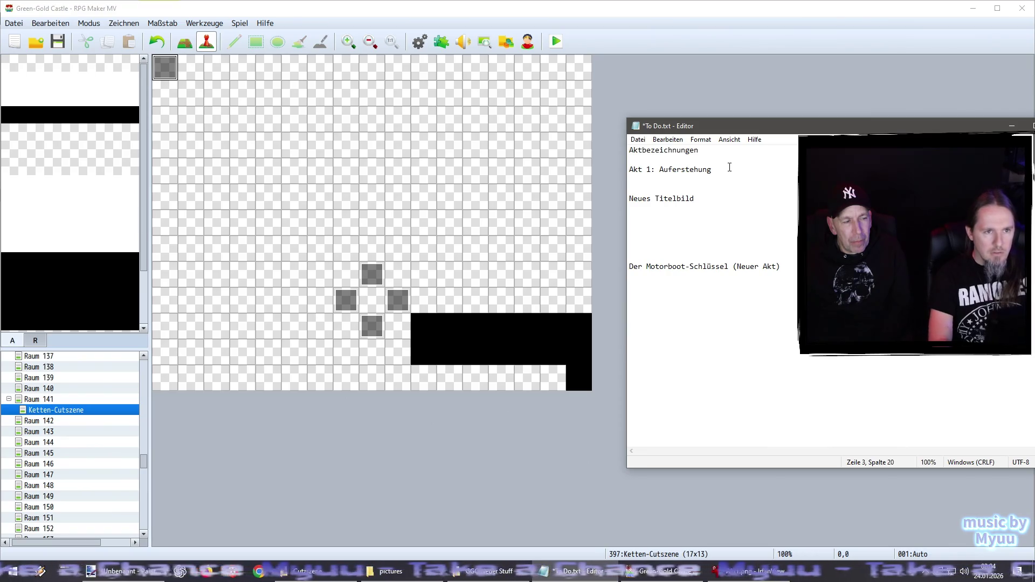
Add the lines 'Akt 2: Alicia' and 'Akt 3: Flucht', then save To Do.txt
{"action": "key", "text": "Return"}
{"action": "type", "text": "Akt 2"}
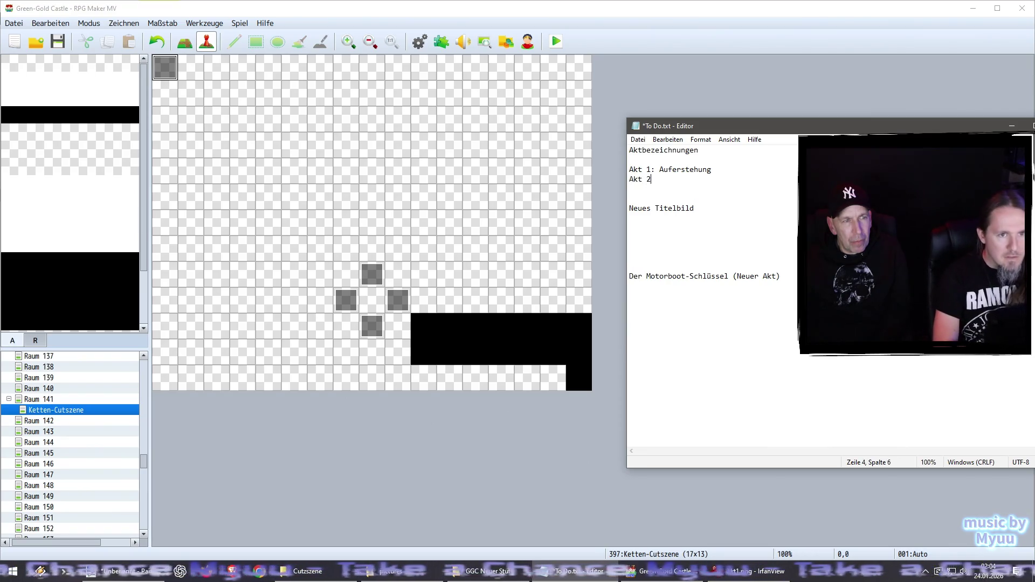
{"action": "type", "text": ": Alicia"}
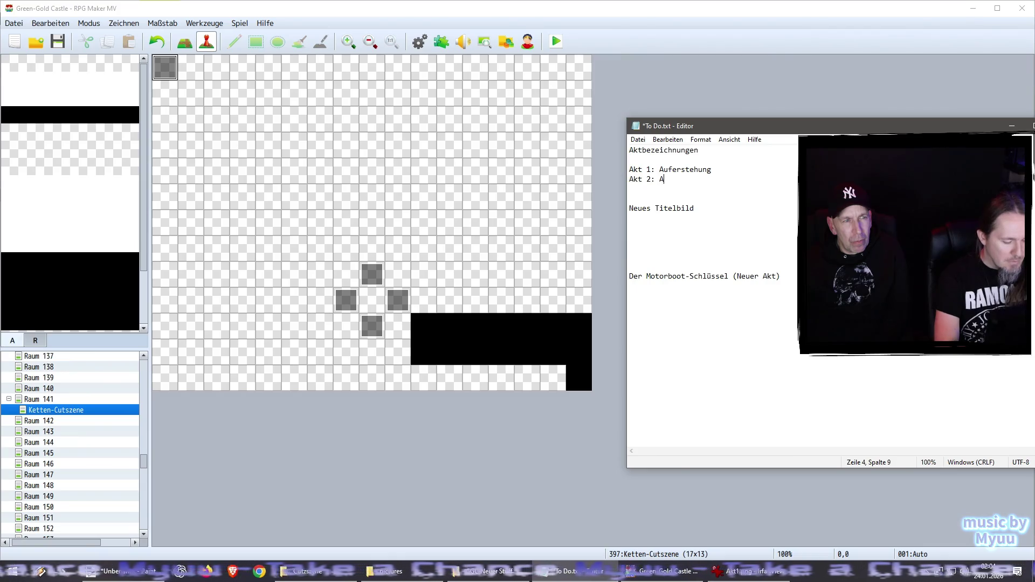
{"action": "key", "text": "Return"}
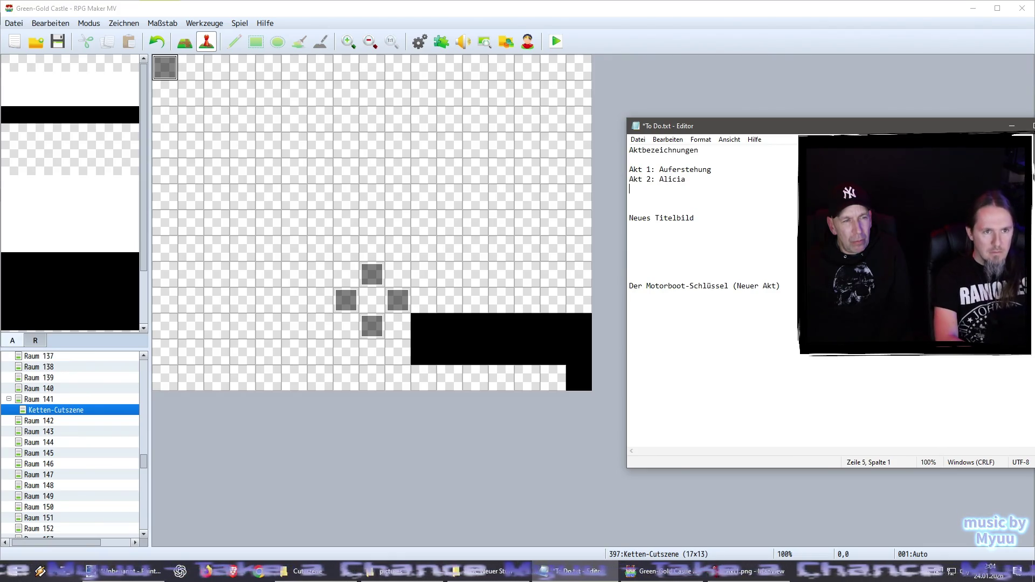
{"action": "type", "text": "Akt 3"}
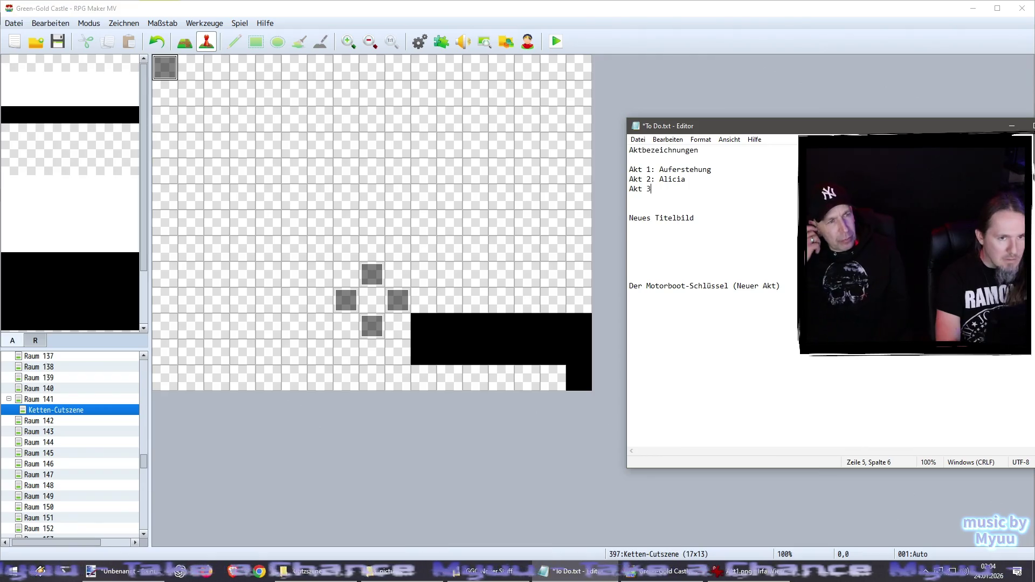
{"action": "type", "text": "Die"}
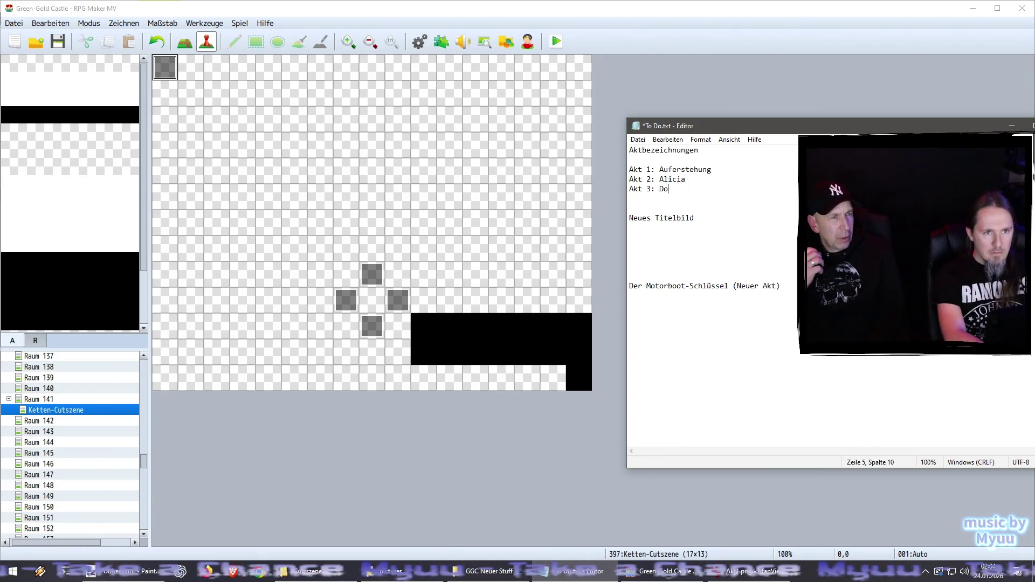
{"action": "key", "text": "BackSpace"}
{"action": "key", "text": "BackSpace"}
{"action": "key", "text": "BackSpace"}
{"action": "type", "text": "Flucht"}
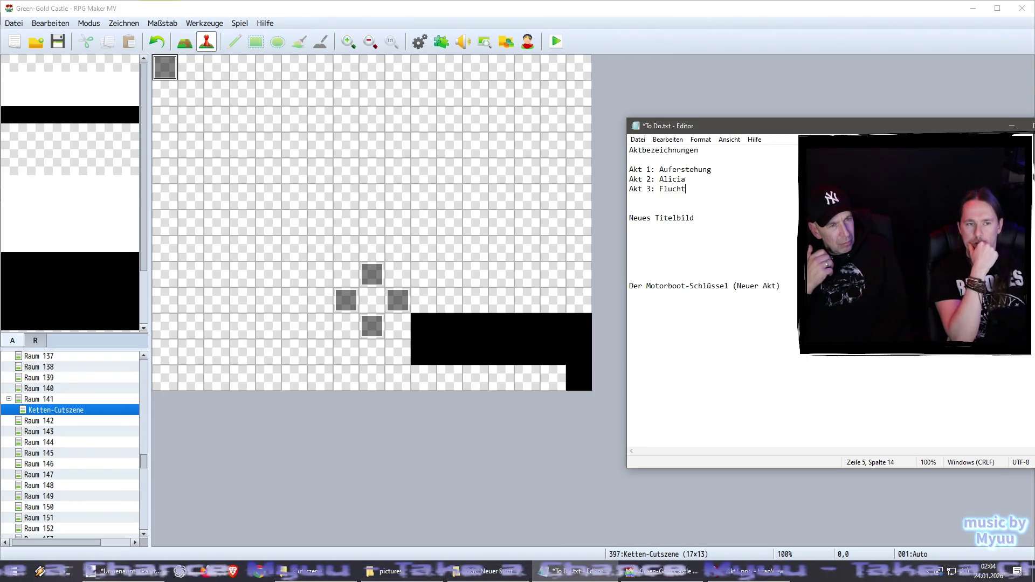
{"action": "left_click", "coordinate": [637, 139]}
{"action": "left_click", "coordinate": [652, 185]}
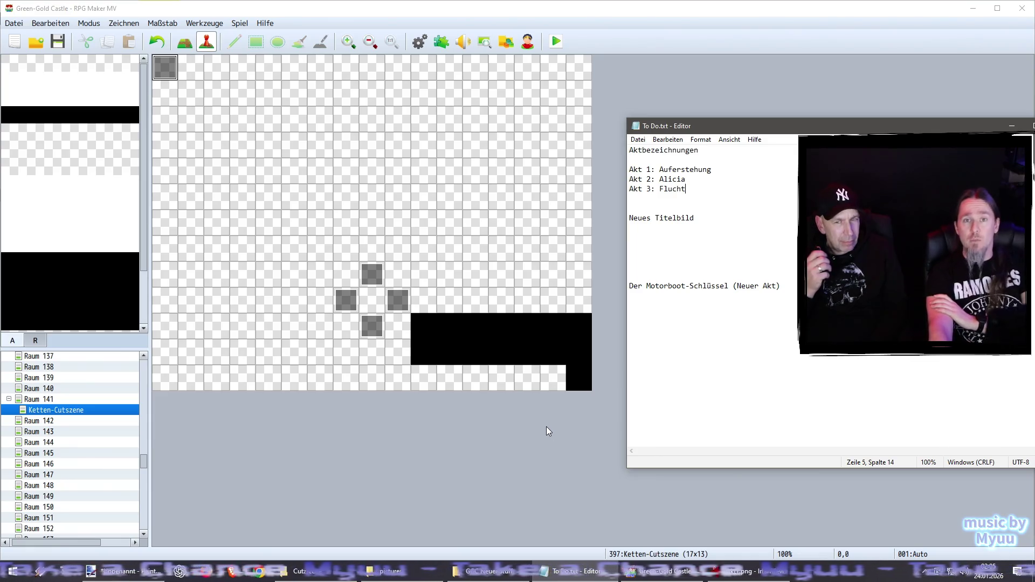
Bring the Green-Gold Castle img\pictures Explorer window to the front
{"action": "left_click", "coordinate": [408, 572]}
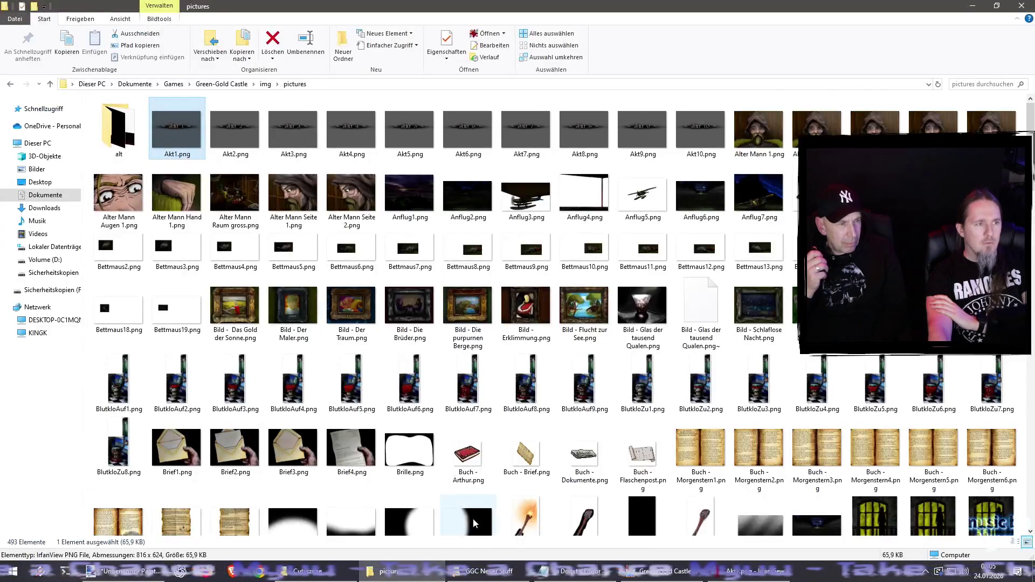
Open emplem ohne hut groß2.jpg from the Neues Titelbild folder full screen in IrfanView
{"action": "key", "text": "alt+Tab"}
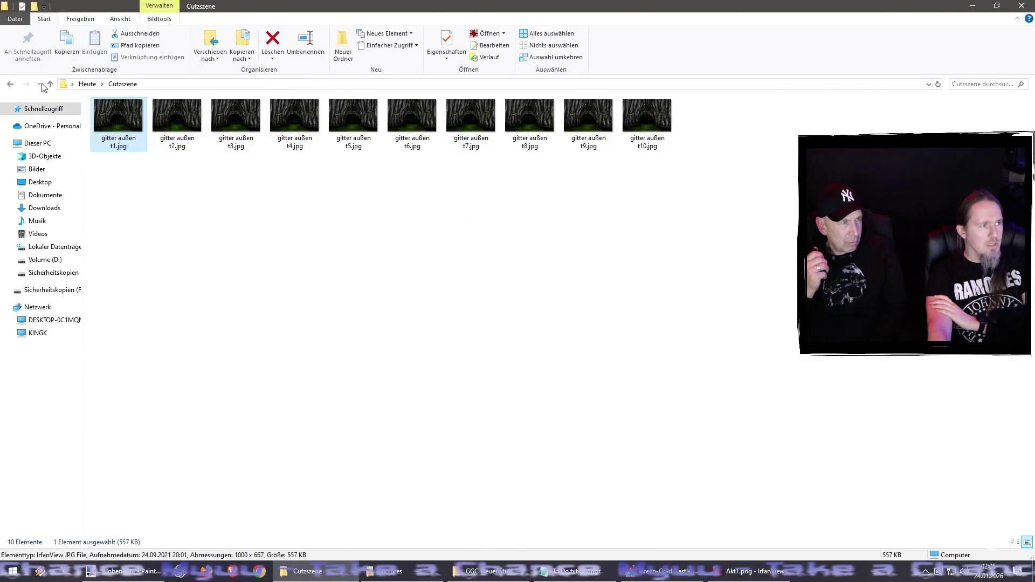
{"action": "key", "text": "BackSpace"}
{"action": "double_click", "coordinate": [236, 127]}
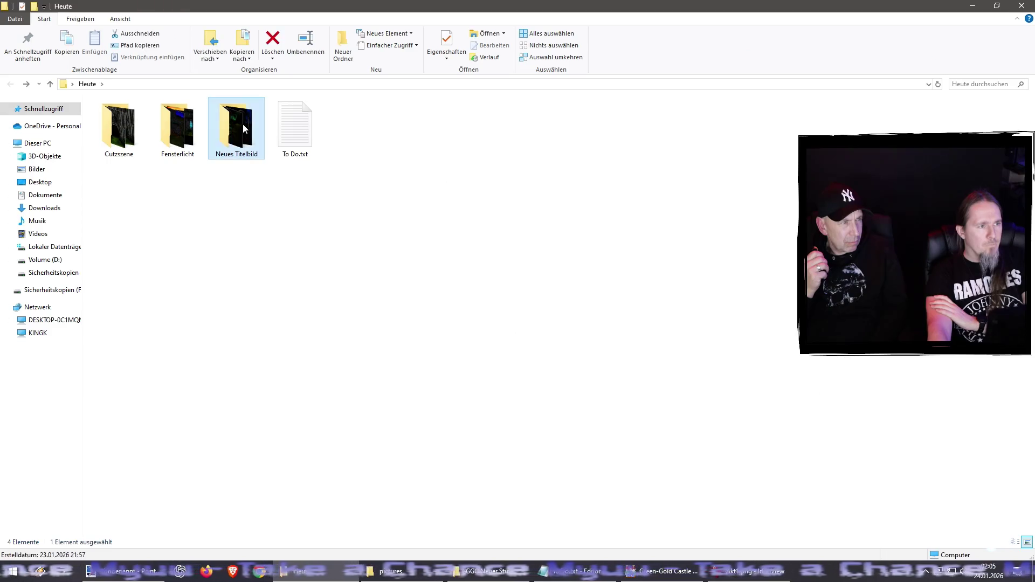
{"action": "double_click", "coordinate": [121, 115]}
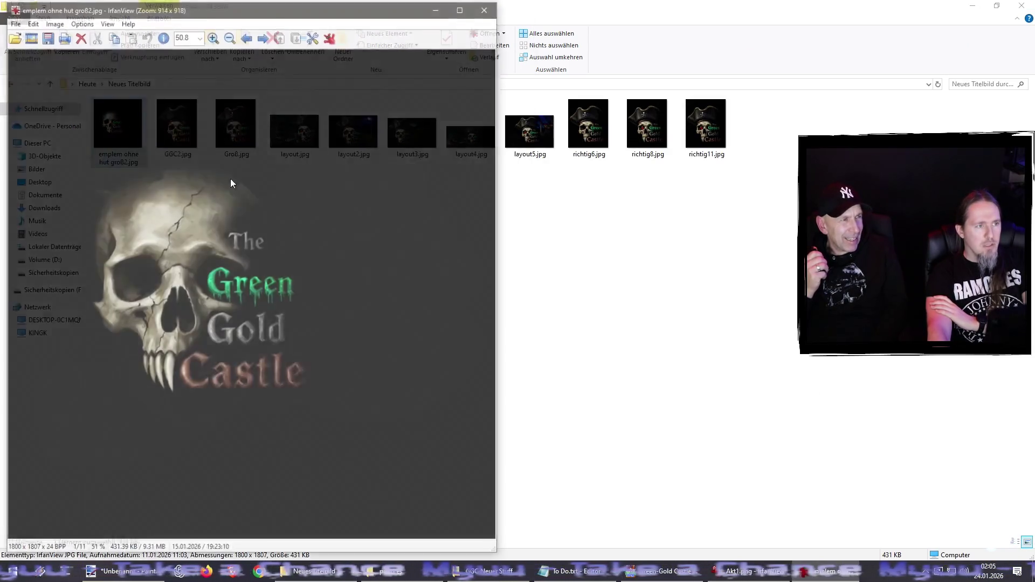
{"action": "double_click", "coordinate": [266, 219]}
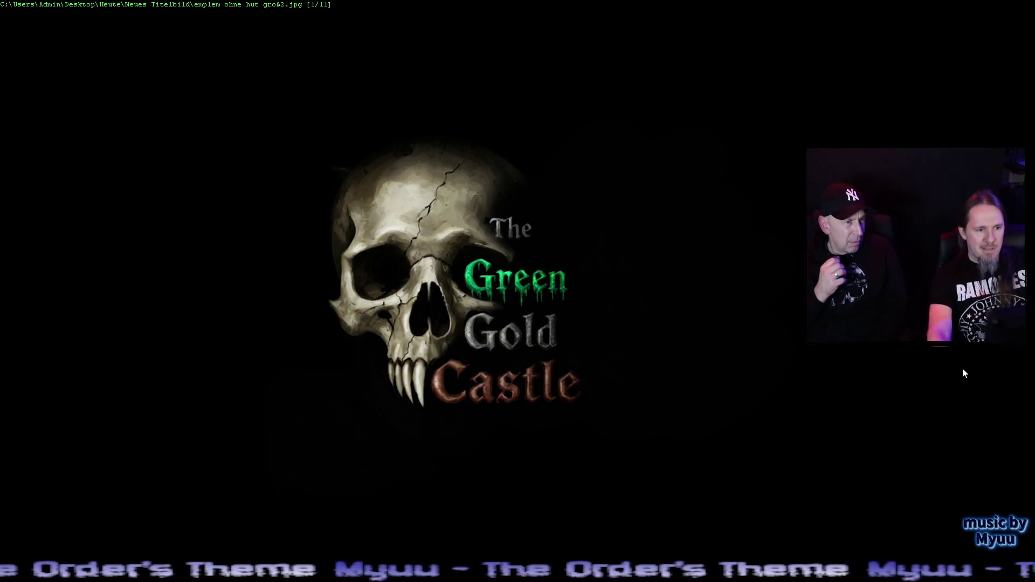
Advance to GGC2.jpg (image 2 of 11) and zoom in on the pirate-hat skull
{"action": "key", "text": "Right"}
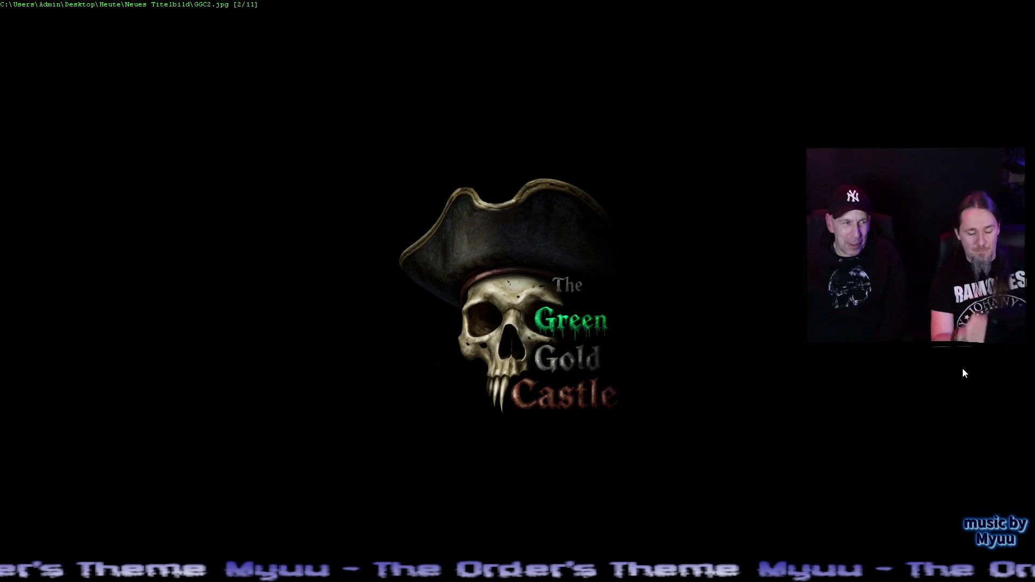
{"action": "key", "text": "plus"}
{"action": "key", "text": "plus"}
{"action": "key", "text": "plus"}
{"action": "key", "text": "plus"}
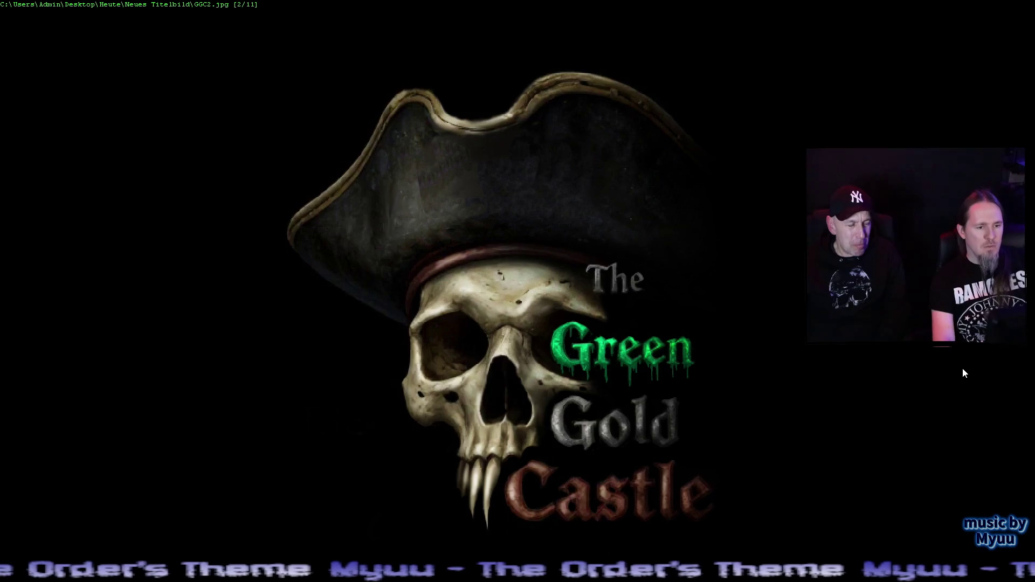
Page through Groß.jpg and layout.jpg, zooming in, on to layout2.jpg (image 5 of 11)
{"action": "key", "text": "Right"}
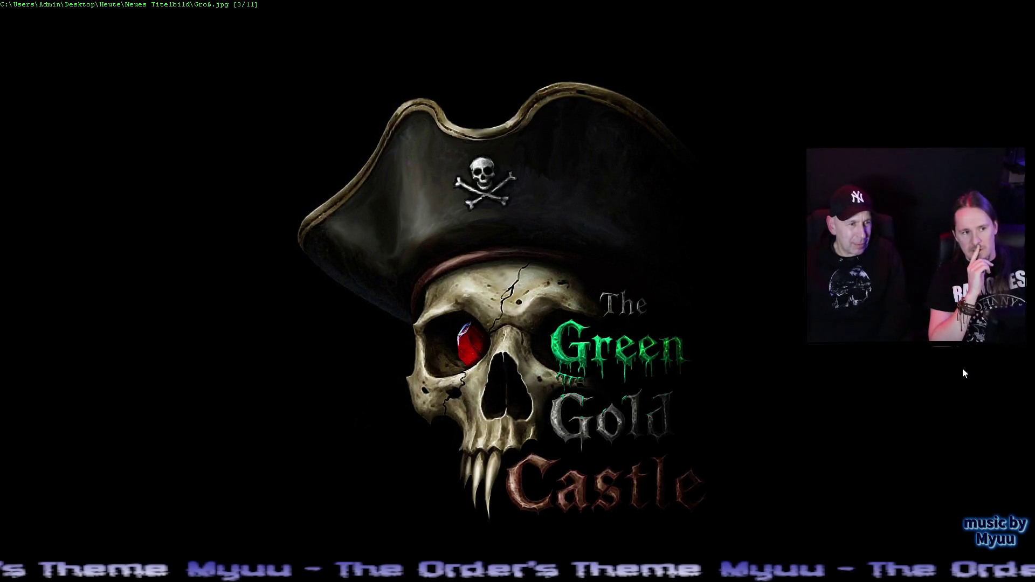
{"action": "key", "text": "minus"}
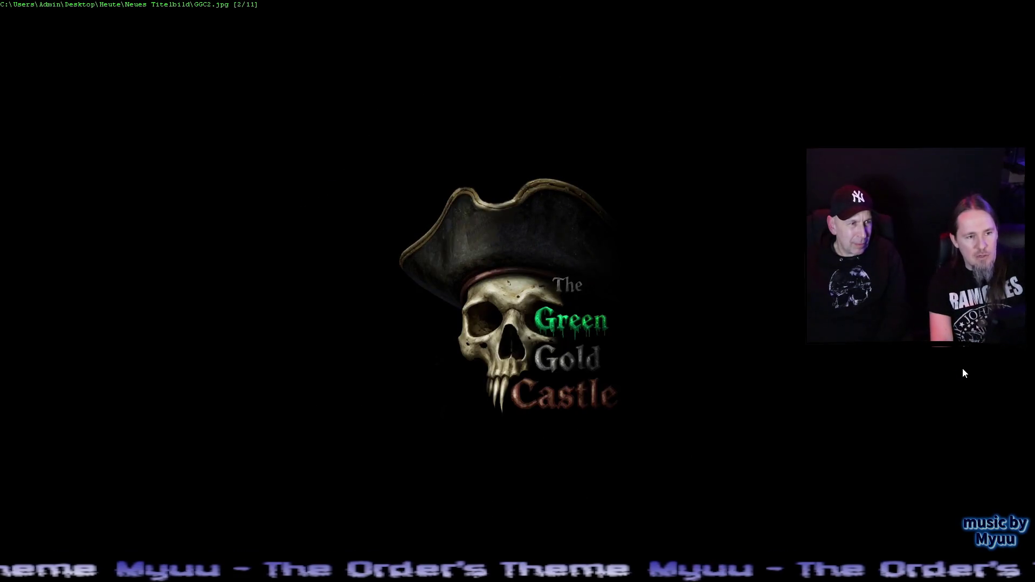
{"action": "key", "text": "plus"}
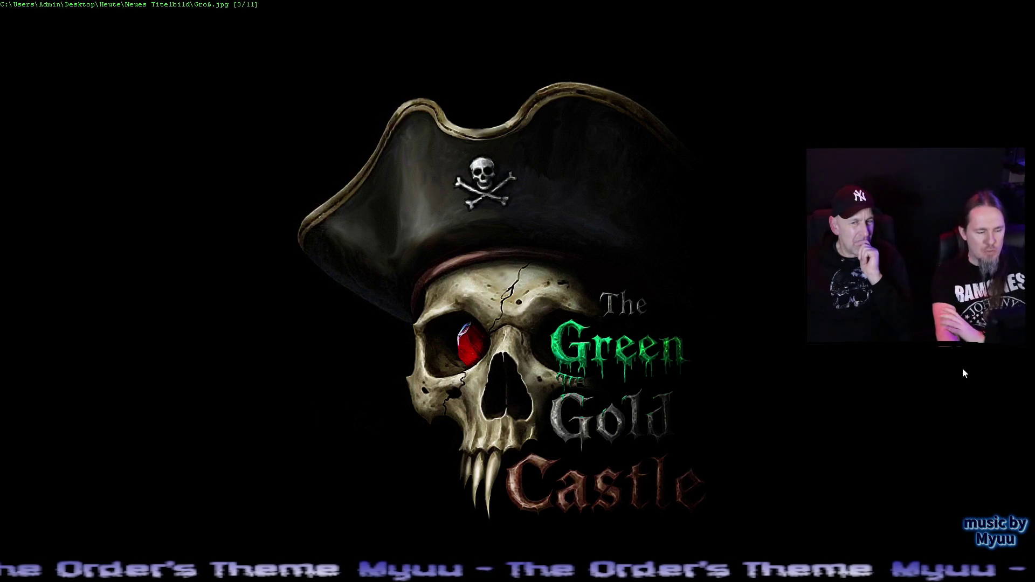
{"action": "key", "text": "plus"}
{"action": "key", "text": "plus"}
{"action": "key", "text": "plus"}
{"action": "key", "text": "plus"}
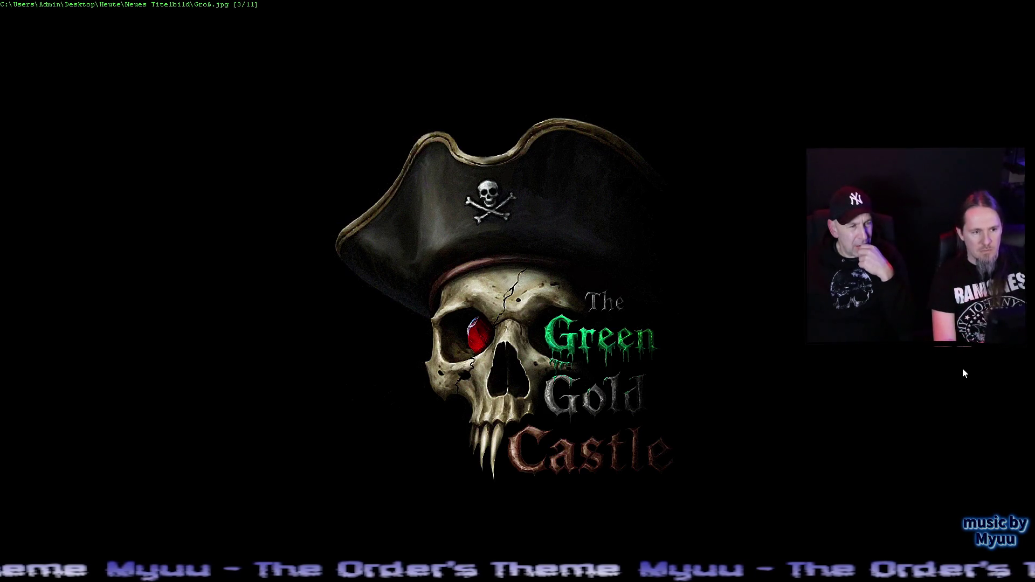
{"action": "key", "text": "Right"}
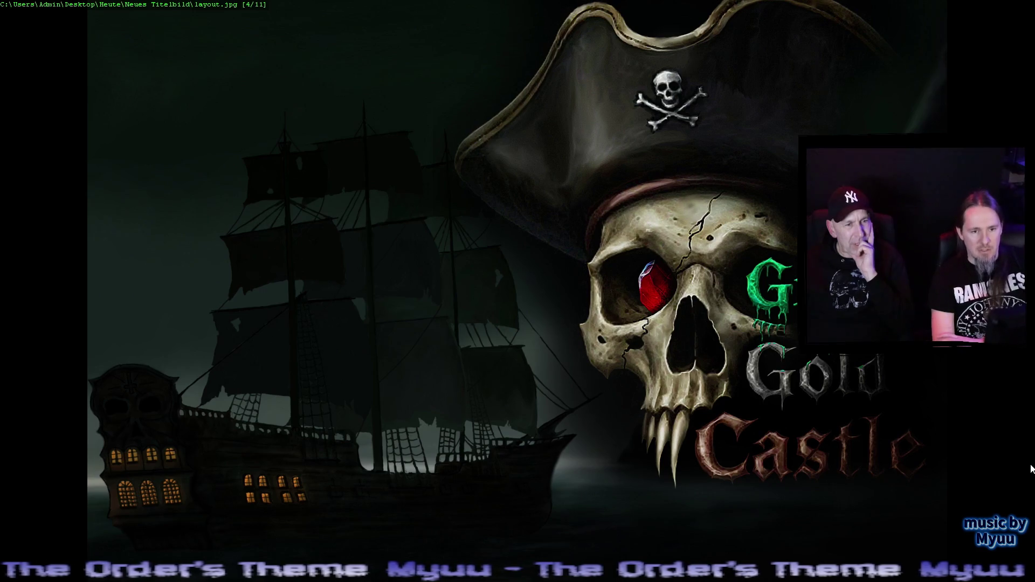
{"action": "key", "text": "Right"}
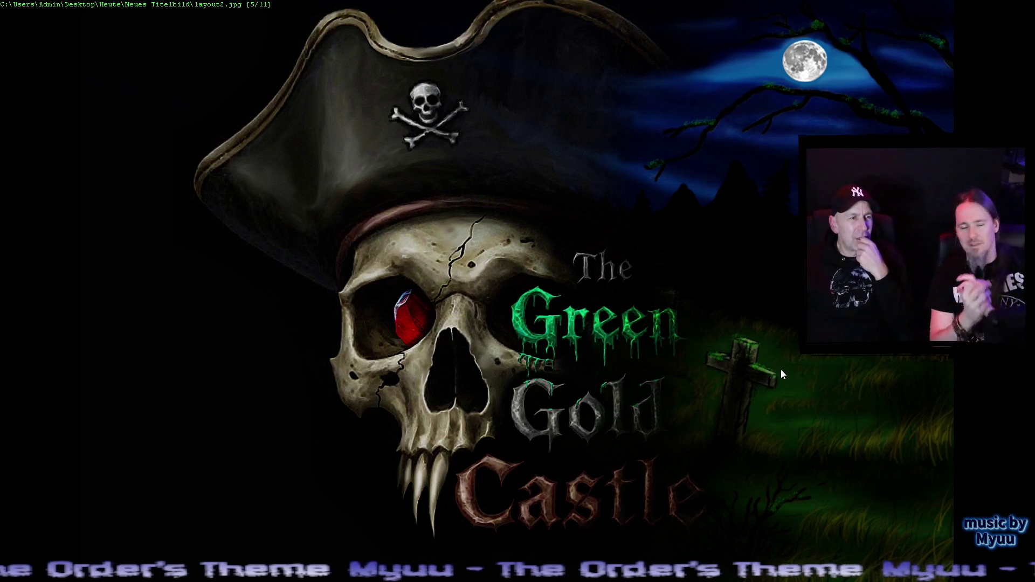
Page on to richtig11.jpg, leave fullscreen, and close IrfanView
{"action": "key", "text": "Right"}
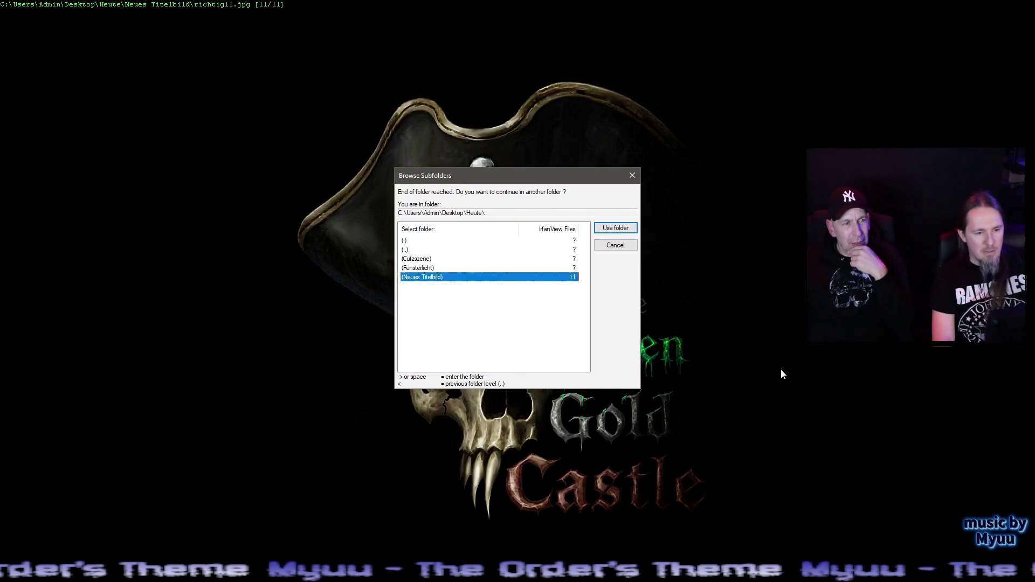
{"action": "key", "text": "Escape"}
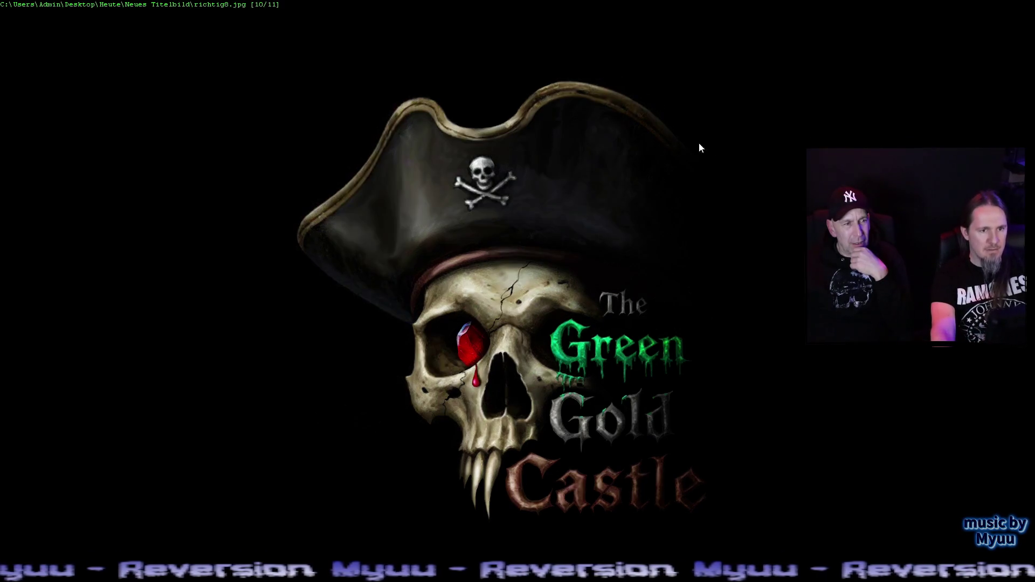
{"action": "key", "text": "Escape"}
{"action": "left_click", "coordinate": [399, 7]}
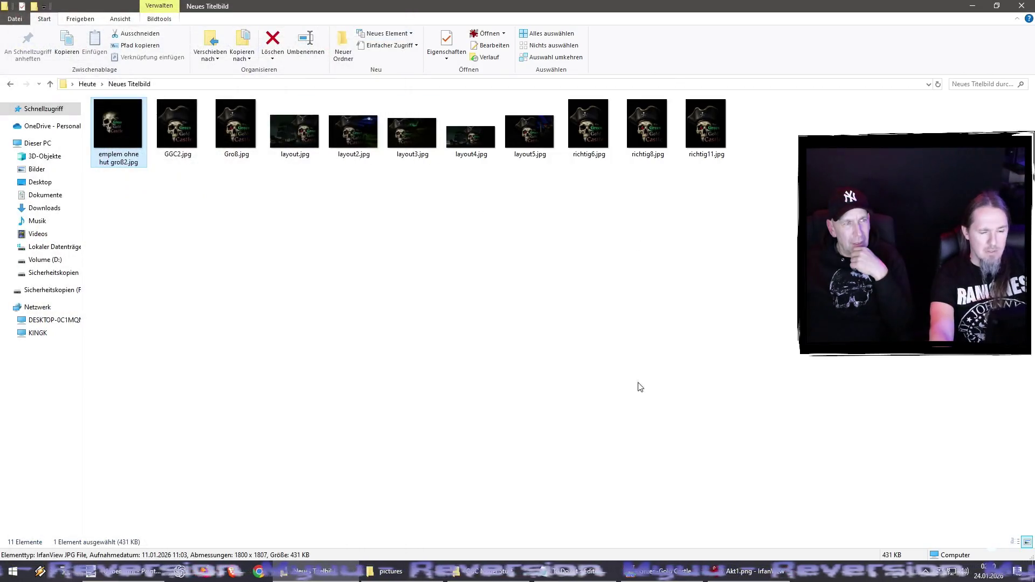
From RPG Maker, open the Green-Gold Castle project folder and go into img\pictures
{"action": "left_click", "coordinate": [654, 574]}
{"action": "left_click", "coordinate": [240, 25]}
{"action": "left_click", "coordinate": [300, 53]}
{"action": "double_click", "coordinate": [110, 161]}
{"action": "double_click", "coordinate": [115, 207]}
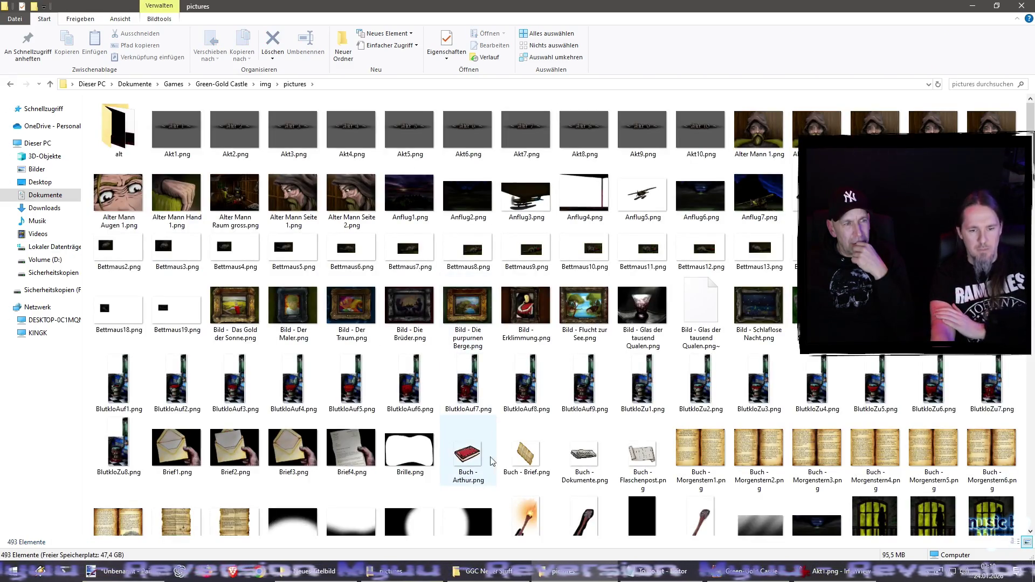
Scroll down to View.png in the pictures folder, select it, and bring Paint.NET forward
{"action": "scroll", "coordinate": [479, 405], "scroll_direction": "down", "scroll_amount": 7}
{"action": "scroll", "coordinate": [478, 405], "scroll_direction": "down", "scroll_amount": 5}
{"action": "left_click", "coordinate": [524, 350]}
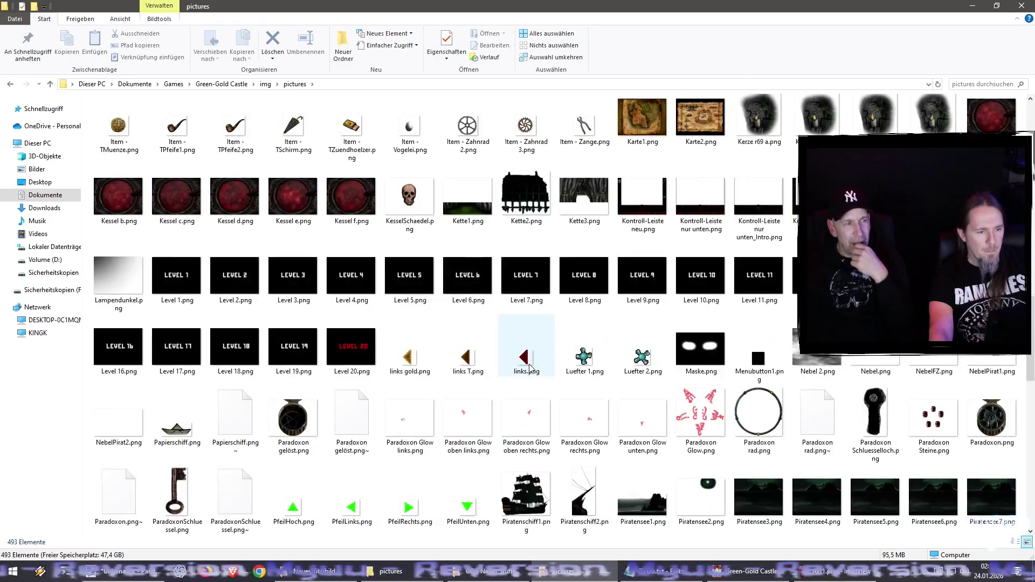
{"action": "scroll", "coordinate": [566, 372], "scroll_direction": "down", "scroll_amount": 10}
{"action": "left_click", "coordinate": [875, 374]}
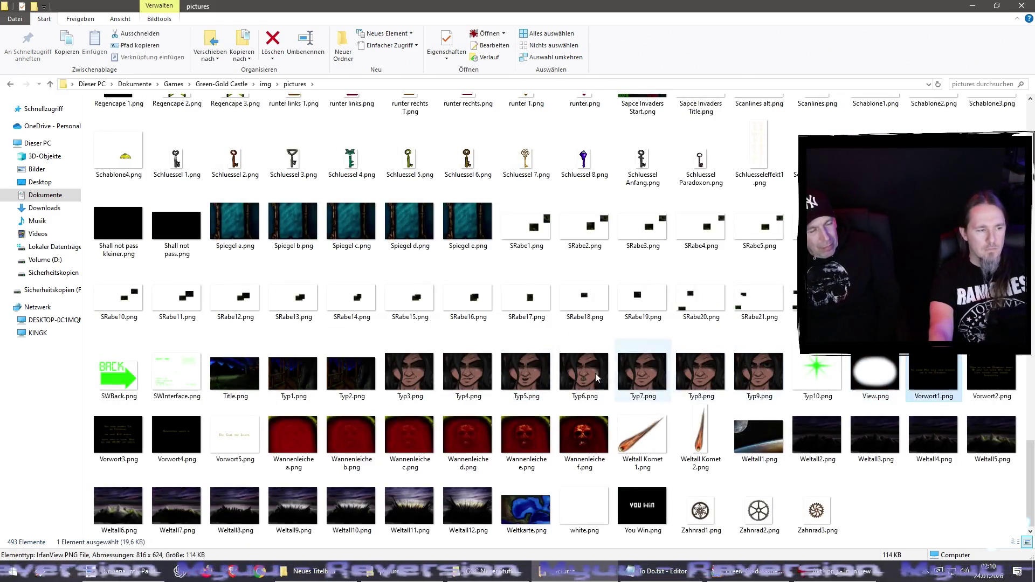
{"action": "left_click", "coordinate": [138, 575]}
Open View.png in Paint.NET and add a new empty layer for the text
{"action": "left_click_drag", "start_coordinate": [403, 384], "coordinate": [402, 384]}
{"action": "left_click", "coordinate": [466, 287]}
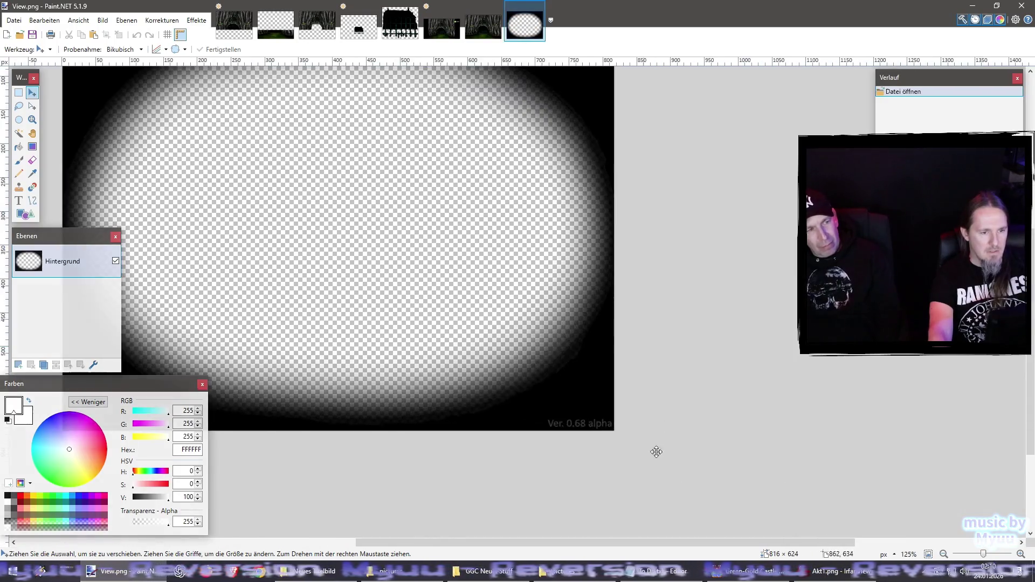
{"action": "scroll", "coordinate": [645, 437], "scroll_direction": "up", "scroll_amount": 6, "text": "ctrl"}
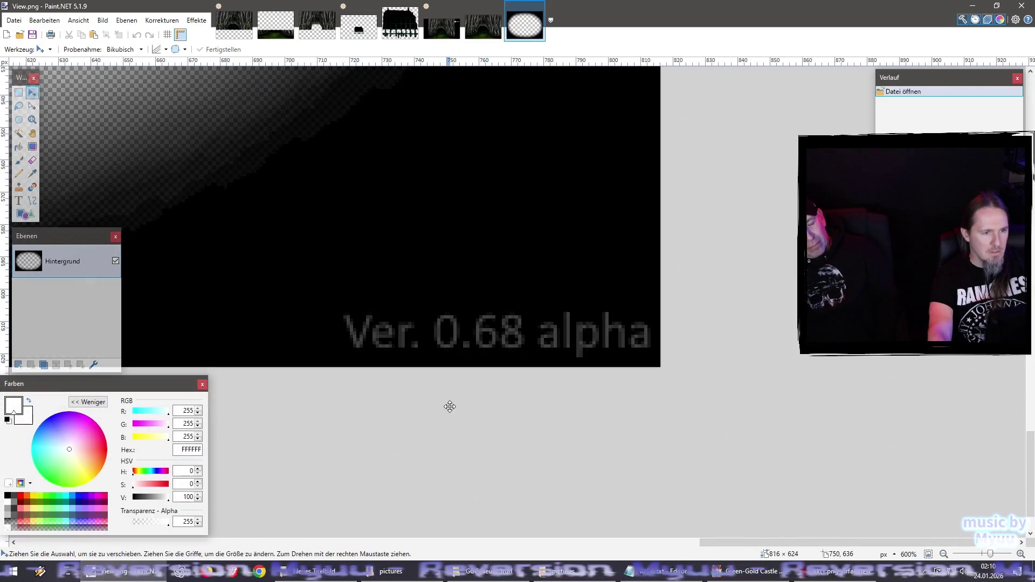
{"action": "left_click", "coordinate": [19, 92]}
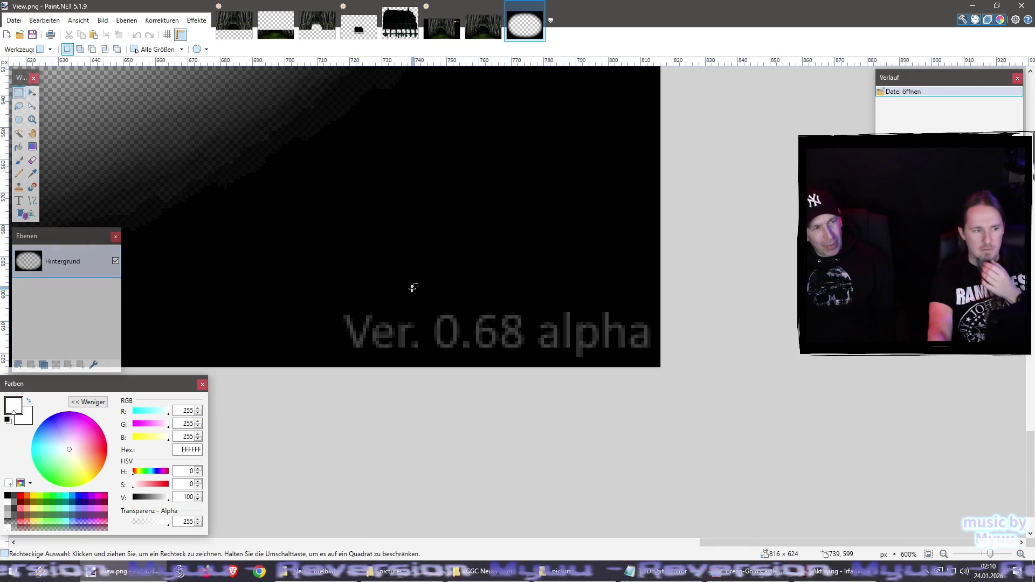
{"action": "left_click", "coordinate": [21, 201]}
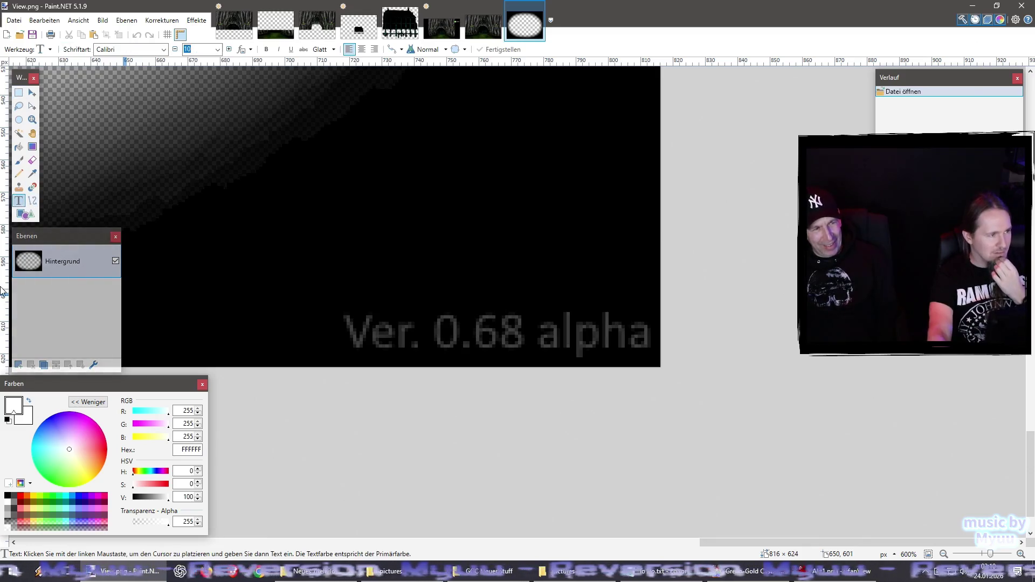
{"action": "left_click", "coordinate": [18, 365]}
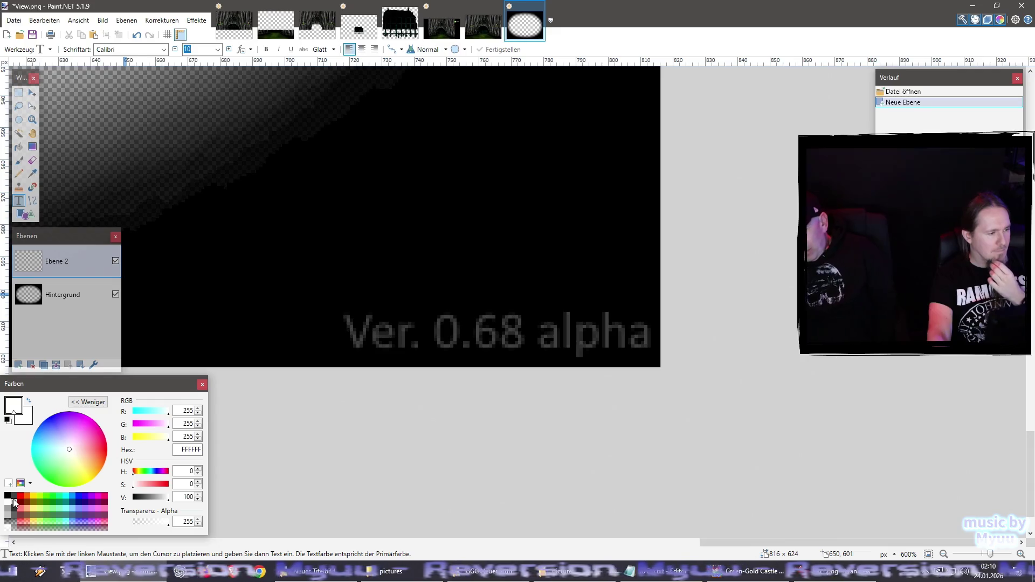
Type 'Ver. 0.69 alpha' in dark grey 404040 at size 12 above the old version label
{"action": "left_click", "coordinate": [14, 503]}
{"action": "left_click", "coordinate": [331, 231]}
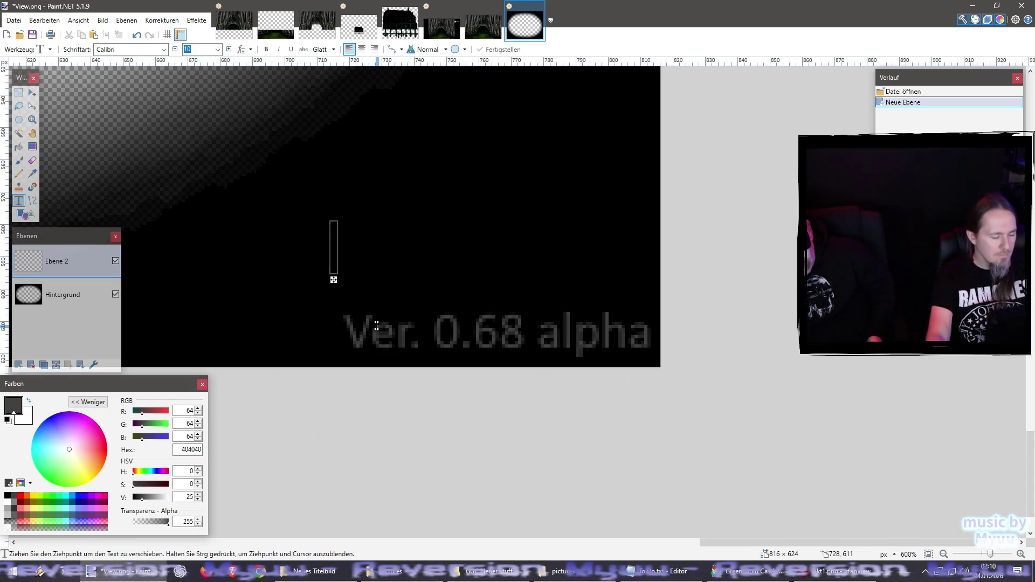
{"action": "type", "text": "Ver"}
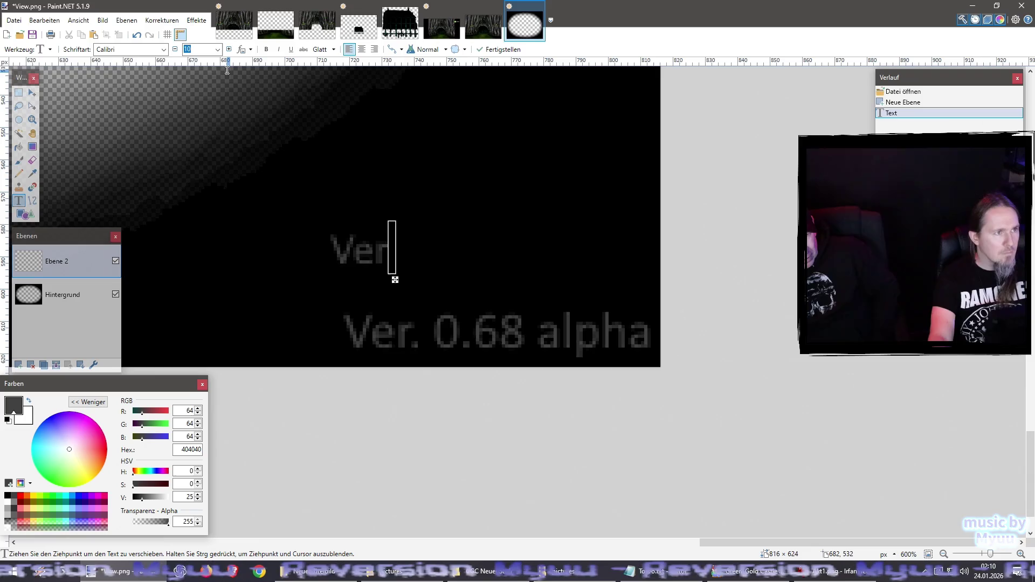
{"action": "left_click", "coordinate": [218, 49]}
{"action": "left_click", "coordinate": [202, 92]}
{"action": "type", "text": ". 0.69 alpha"}
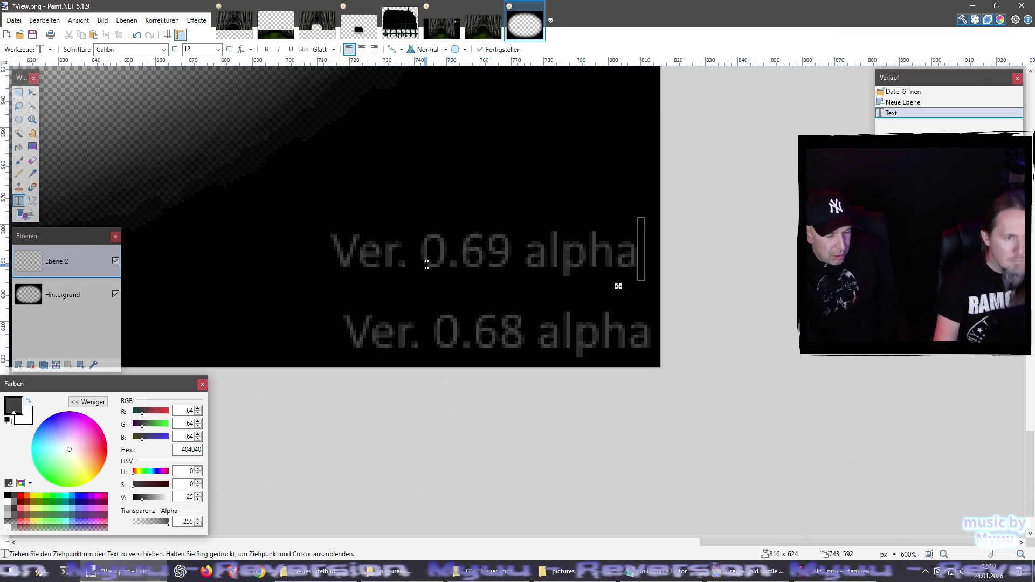
{"action": "left_click", "coordinate": [18, 92]}
Move the 'Ver. 0.69 alpha' text down onto the old version label and commit it
{"action": "left_click_drag", "start_coordinate": [314, 212], "coordinate": [685, 286]}
{"action": "left_click", "coordinate": [38, 95]}
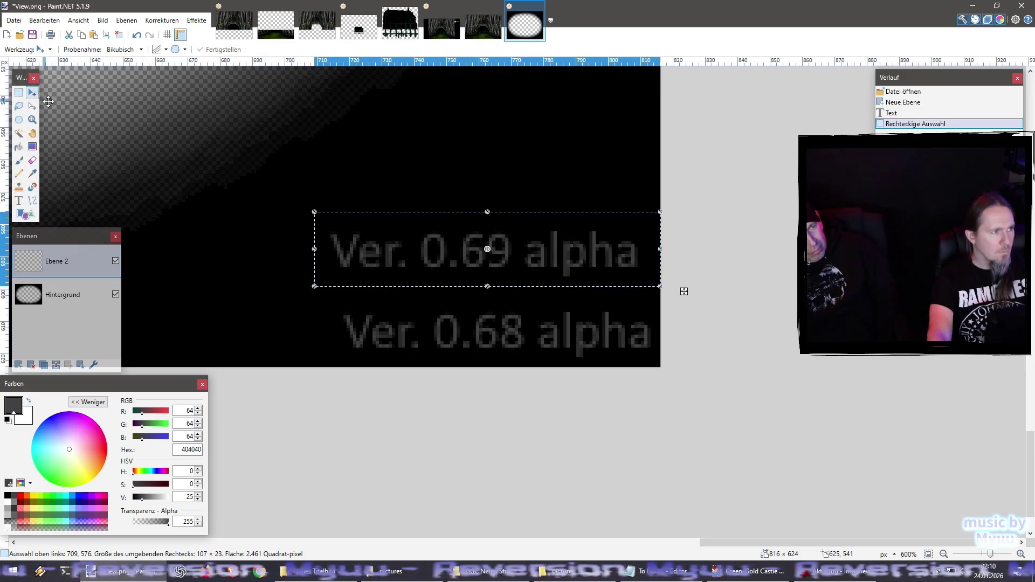
{"action": "scroll", "coordinate": [293, 247], "scroll_direction": "up", "scroll_amount": 3}
{"action": "left_click_drag", "start_coordinate": [294, 248], "coordinate": [390, 401]}
{"action": "scroll", "coordinate": [370, 462], "scroll_direction": "up", "scroll_amount": 3}
{"action": "scroll", "coordinate": [417, 360], "scroll_direction": "up", "scroll_amount": 1}
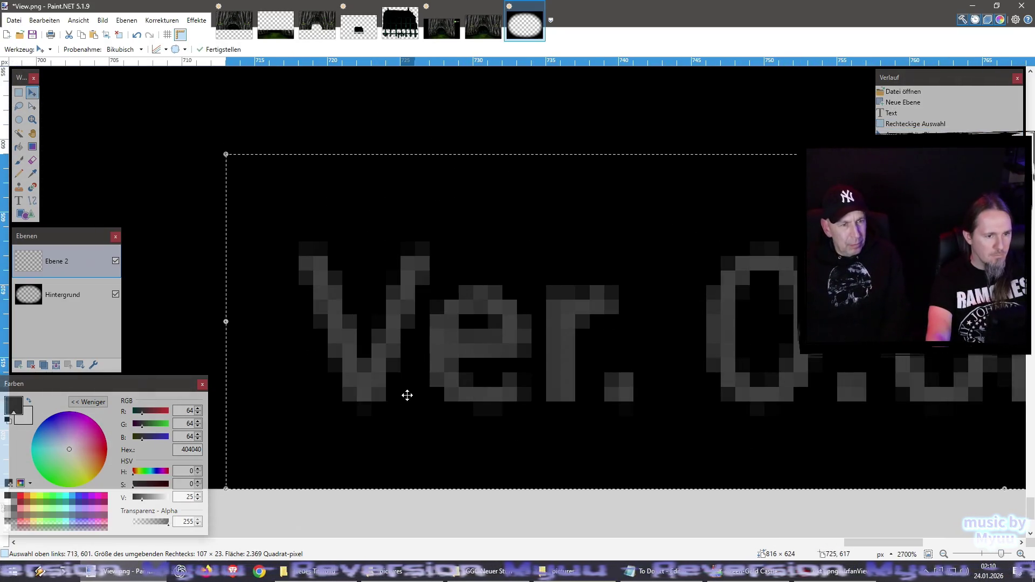
{"action": "key", "text": "ctrl+d"}
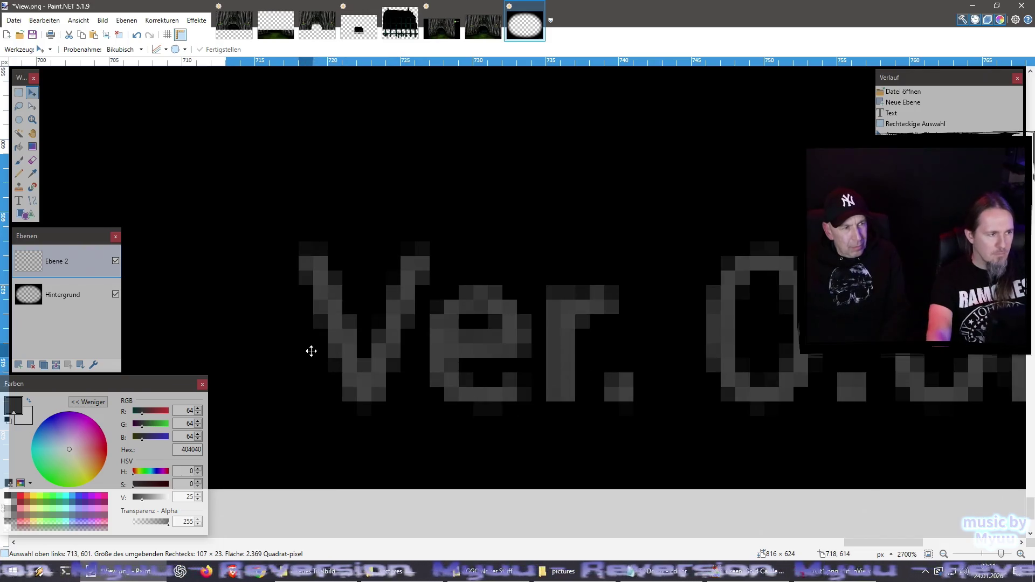
{"action": "scroll", "coordinate": [311, 351], "scroll_direction": "down", "scroll_amount": 5}
{"action": "left_click", "coordinate": [116, 261]}
{"action": "left_click", "coordinate": [116, 261]}
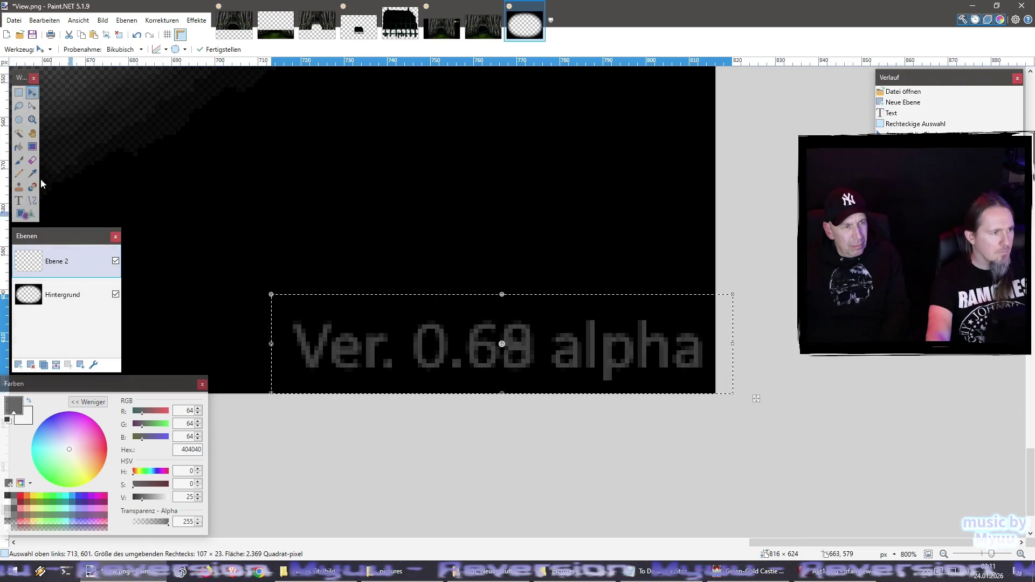
{"action": "left_click", "coordinate": [19, 92]}
Delete the old version text strip on the background layer and fill it black
{"action": "left_click", "coordinate": [63, 295]}
{"action": "left_click", "coordinate": [285, 316]}
{"action": "mouse_move", "coordinate": [285, 316]}
{"action": "left_mouse_down"}
{"action": "mouse_move", "coordinate": [656, 396]}
{"action": "mouse_move", "coordinate": [719, 399]}
{"action": "left_mouse_up"}
{"action": "key", "text": "Delete"}
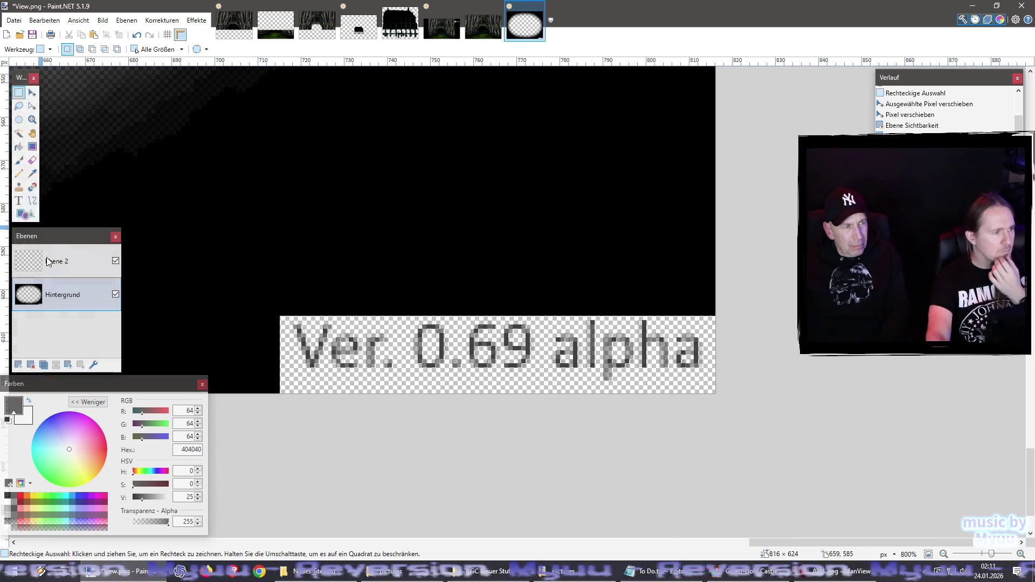
{"action": "left_click", "coordinate": [18, 146]}
{"action": "left_click", "coordinate": [7, 495]}
{"action": "left_click", "coordinate": [480, 353]}
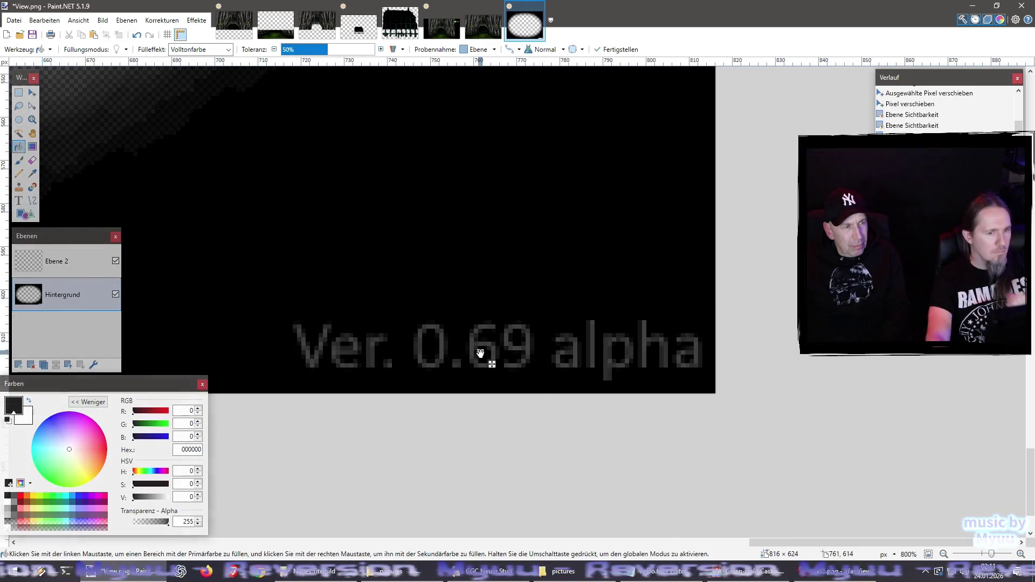
{"action": "scroll", "coordinate": [542, 441], "scroll_direction": "down", "scroll_amount": 5}
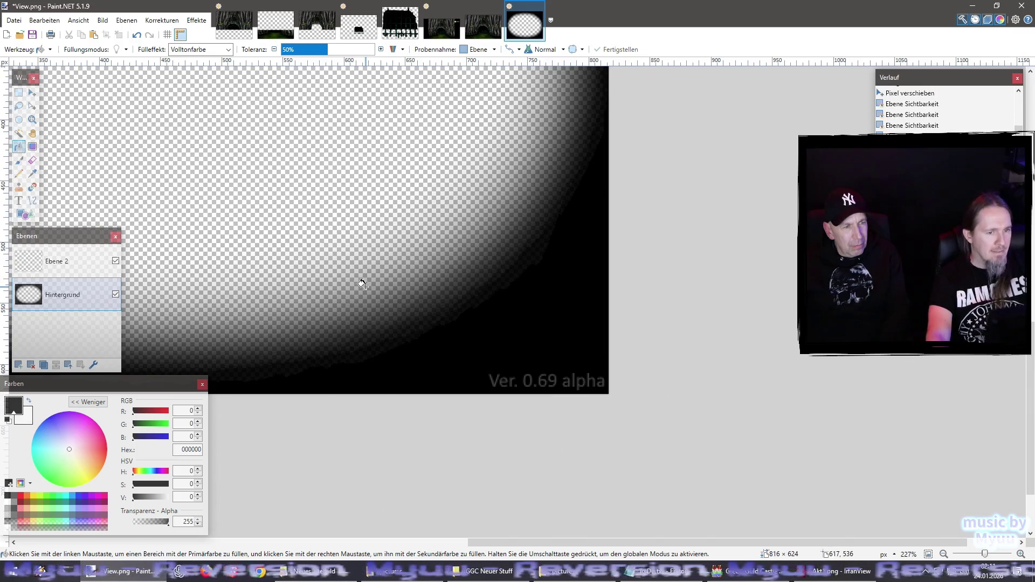
{"action": "scroll", "coordinate": [362, 284], "scroll_direction": "down", "scroll_amount": 5}
Merge the text layer into the background and save View.png as PNG
{"action": "left_click", "coordinate": [18, 19]}
{"action": "left_click", "coordinate": [33, 89]}
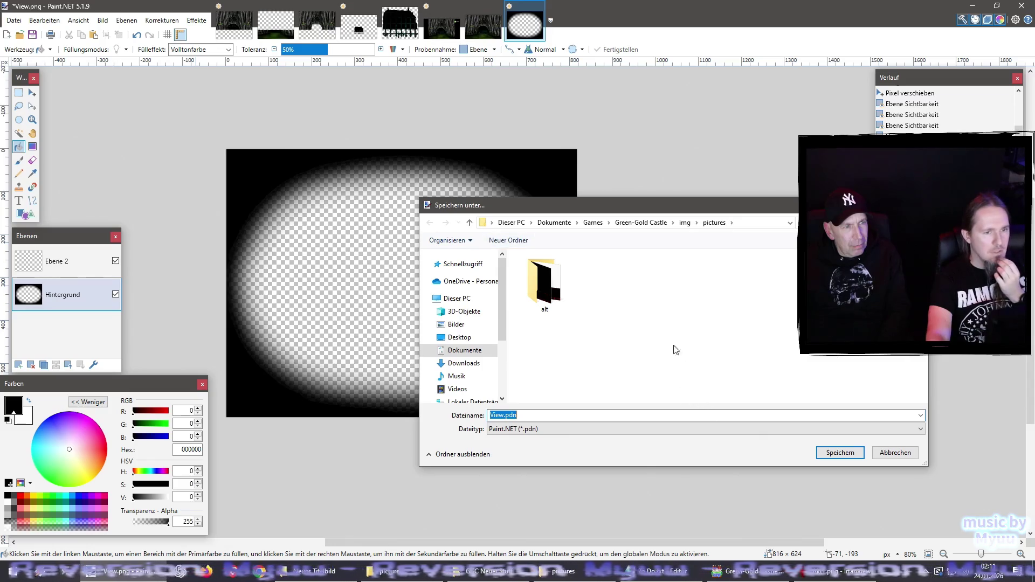
{"action": "key", "text": "Escape"}
{"action": "left_click", "coordinate": [59, 261]}
{"action": "left_click", "coordinate": [31, 365]}
{"action": "left_click", "coordinate": [14, 20]}
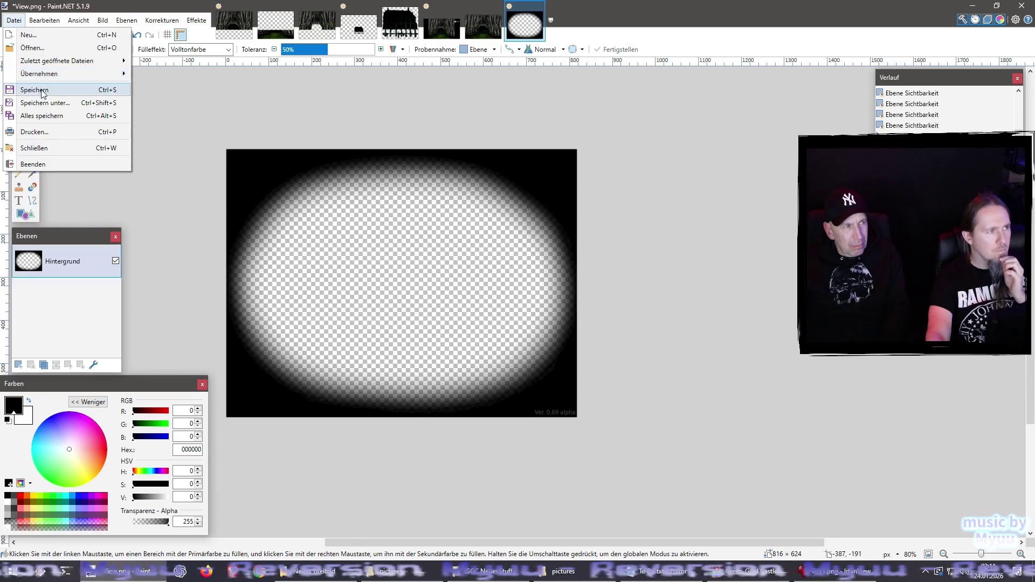
{"action": "left_click", "coordinate": [41, 91]}
{"action": "left_click", "coordinate": [611, 469]}
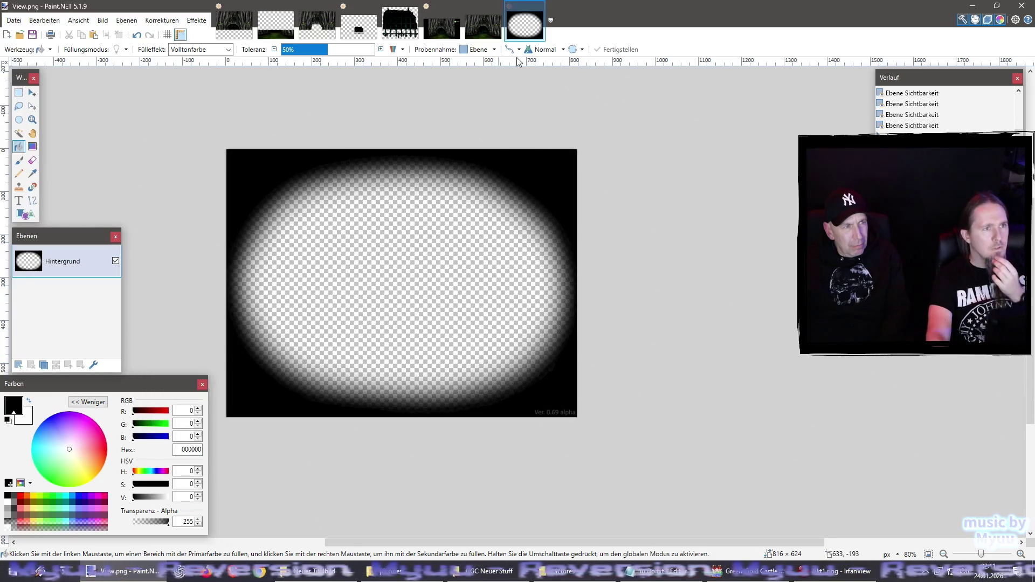
Close all images without saving the others, quit Paint.NET, and close the Akt1.png viewer
{"action": "key", "text": "ctrl+shift+w"}
{"action": "left_click", "coordinate": [536, 331]}
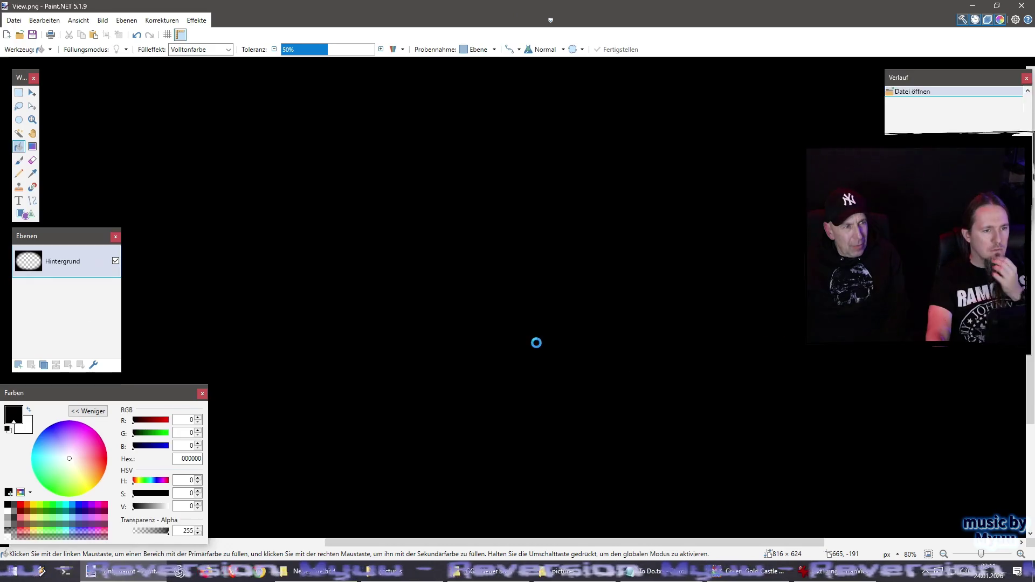
{"action": "key", "text": "alt+Tab"}
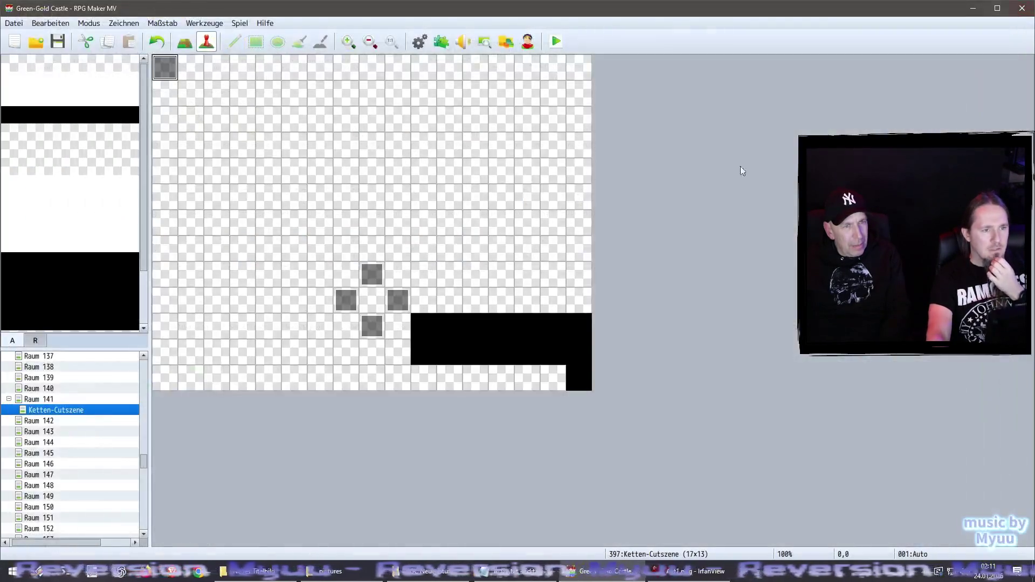
{"action": "left_click", "coordinate": [668, 571]}
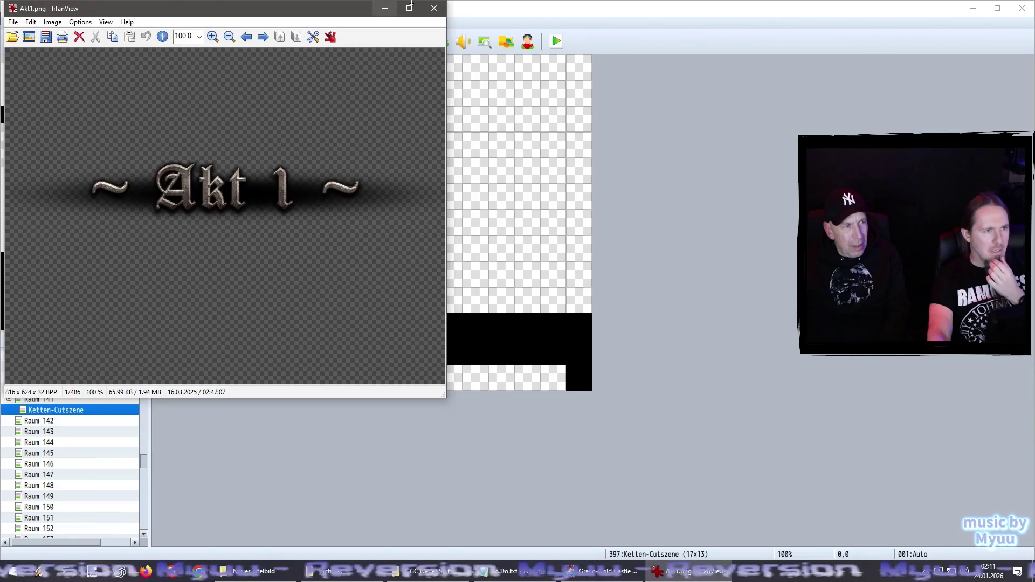
{"action": "key", "text": "Escape"}
{"action": "key", "text": "alt+Tab"}
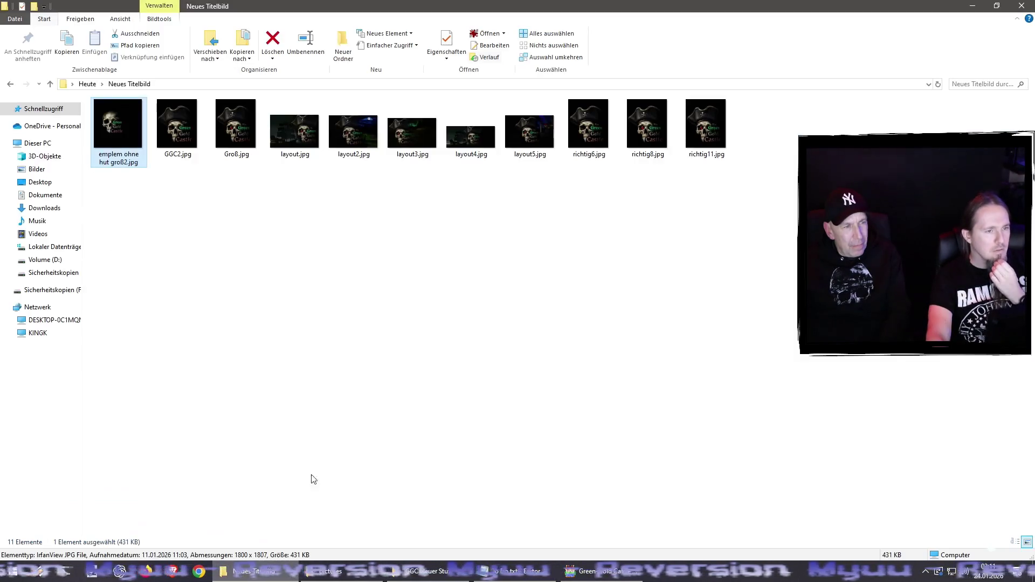
Close the Neues Titelbild folder window and minimize RPG Maker MV
{"action": "key", "text": "alt+F4"}
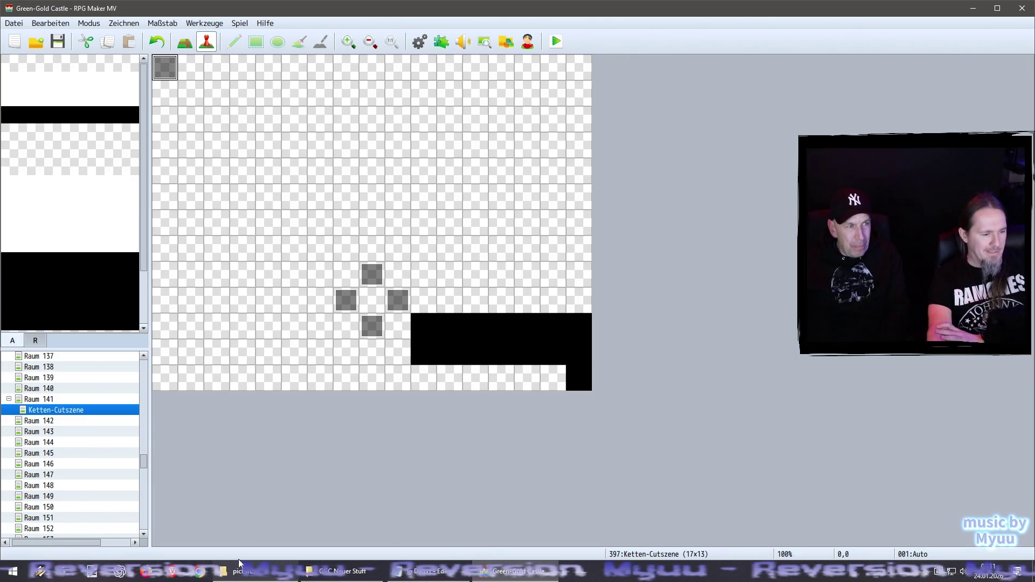
{"action": "left_click", "coordinate": [973, 8]}
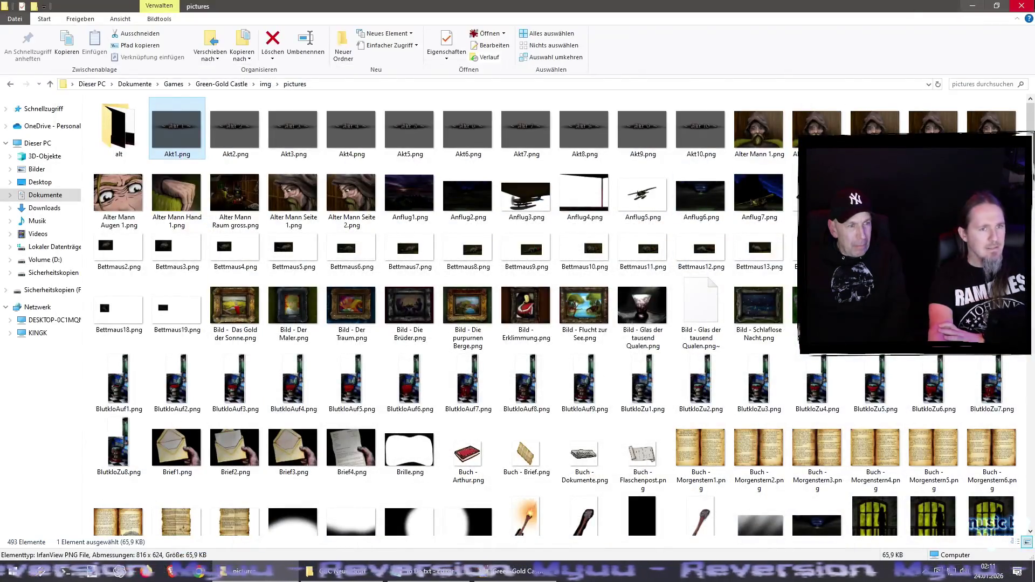
Minimize Explorer, close the To Do.txt notes, and restore RPG Maker MV
{"action": "left_click", "coordinate": [972, 6]}
{"action": "left_click_drag", "start_coordinate": [700, 125], "coordinate": [577, 139]}
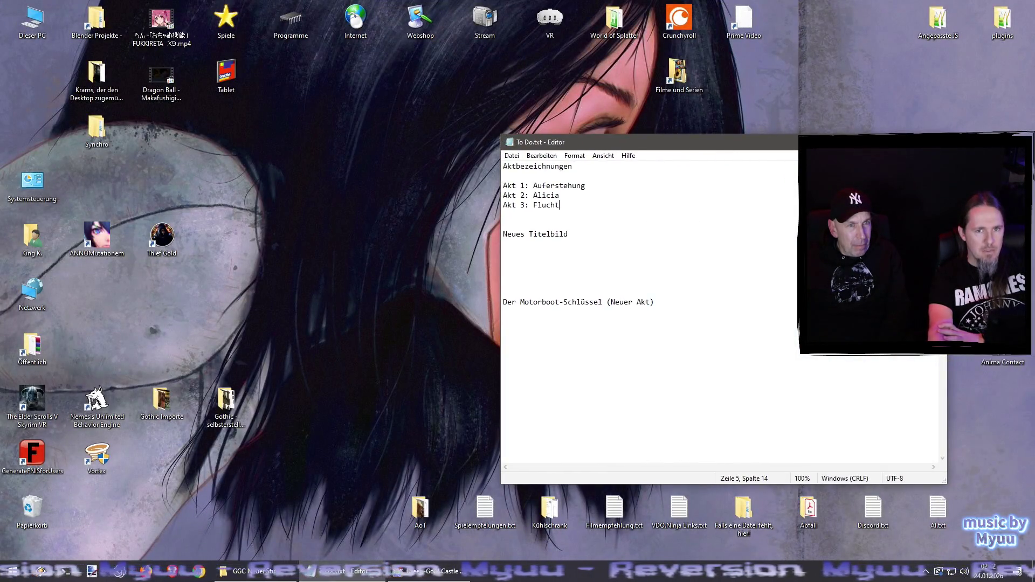
{"action": "key", "text": "alt+F4"}
{"action": "left_click", "coordinate": [342, 572]}
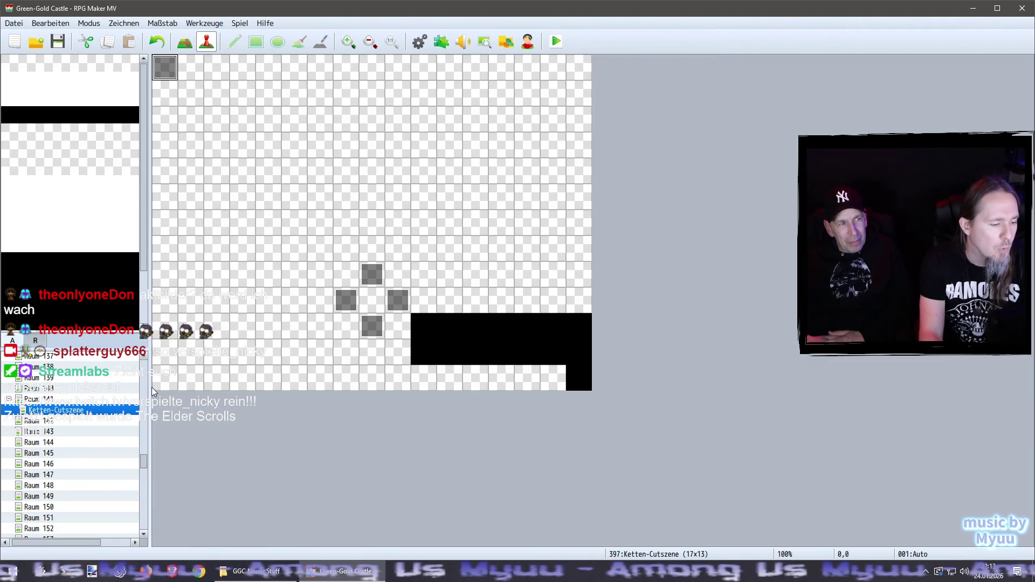
View Groß.jpg from GGC Neuer Stuff's Title folder full-screen in IrfanView
{"action": "left_click", "coordinate": [251, 571]}
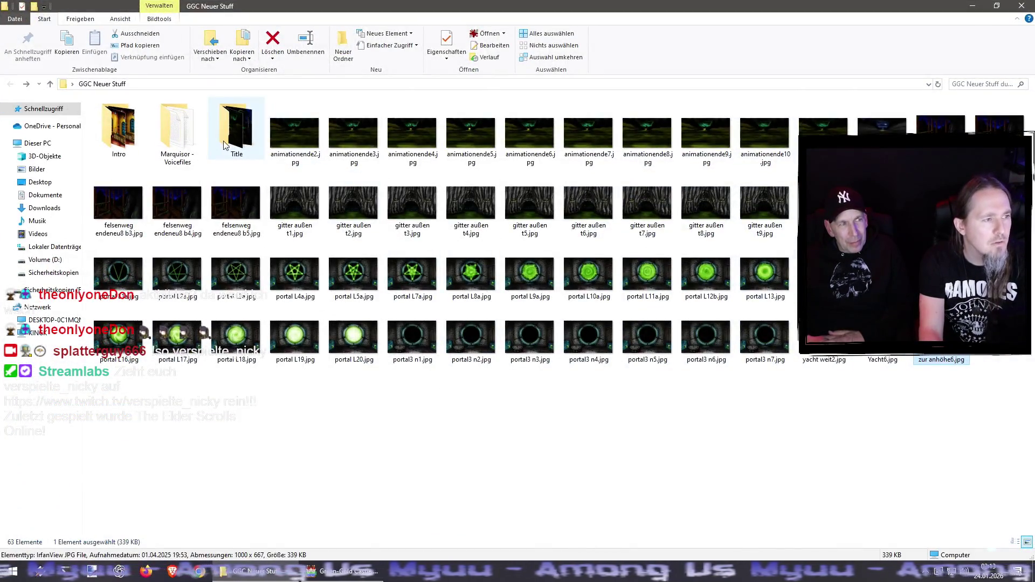
{"action": "double_click", "coordinate": [224, 144]}
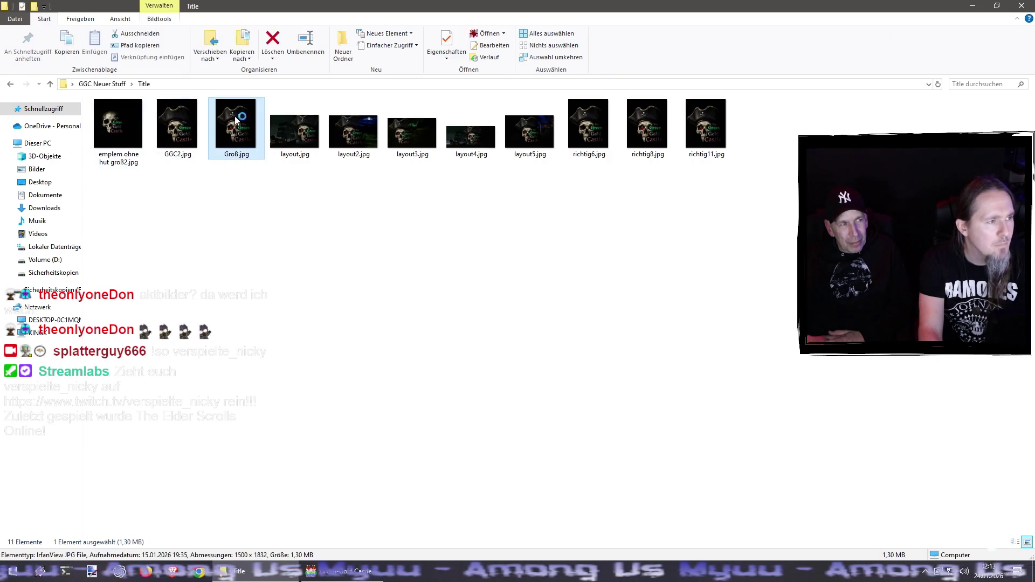
{"action": "double_click", "coordinate": [236, 120]}
{"action": "double_click", "coordinate": [335, 305]}
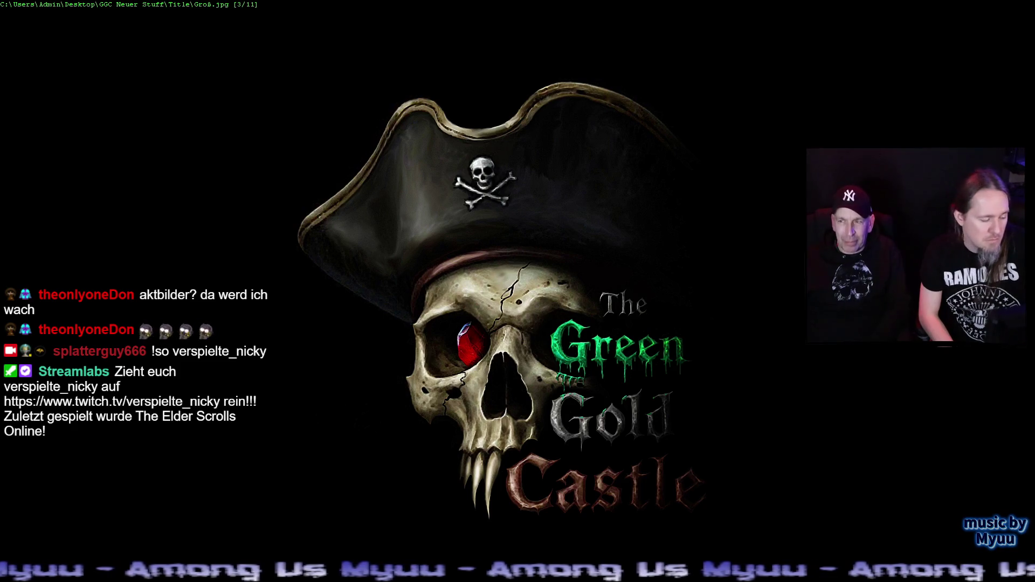
Close IrfanView and start a Green-Gold Castle playtest from RPG Maker MV
{"action": "key", "text": "Escape"}
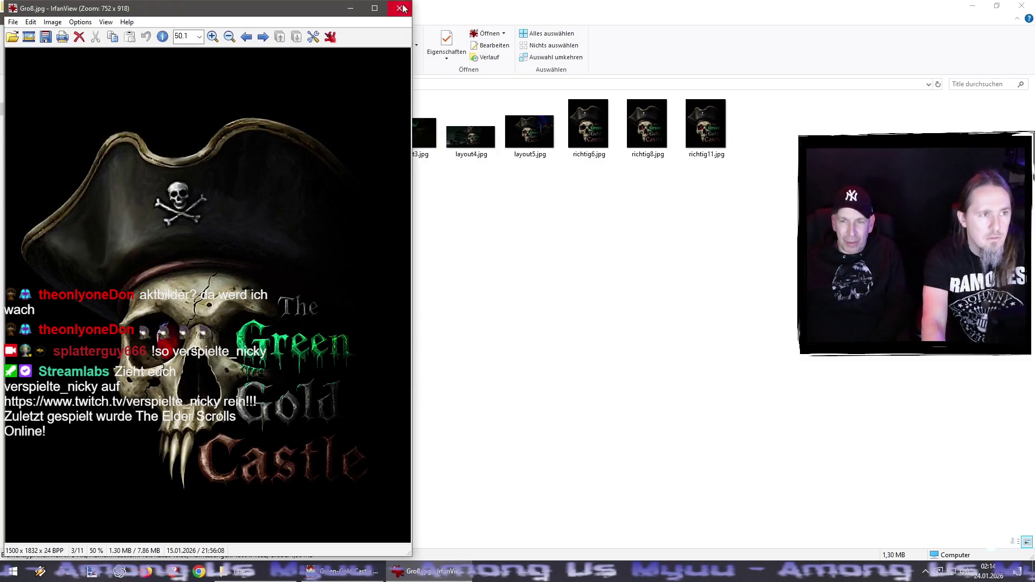
{"action": "key", "text": "Escape"}
{"action": "left_click", "coordinate": [345, 571]}
{"action": "left_click", "coordinate": [556, 41]}
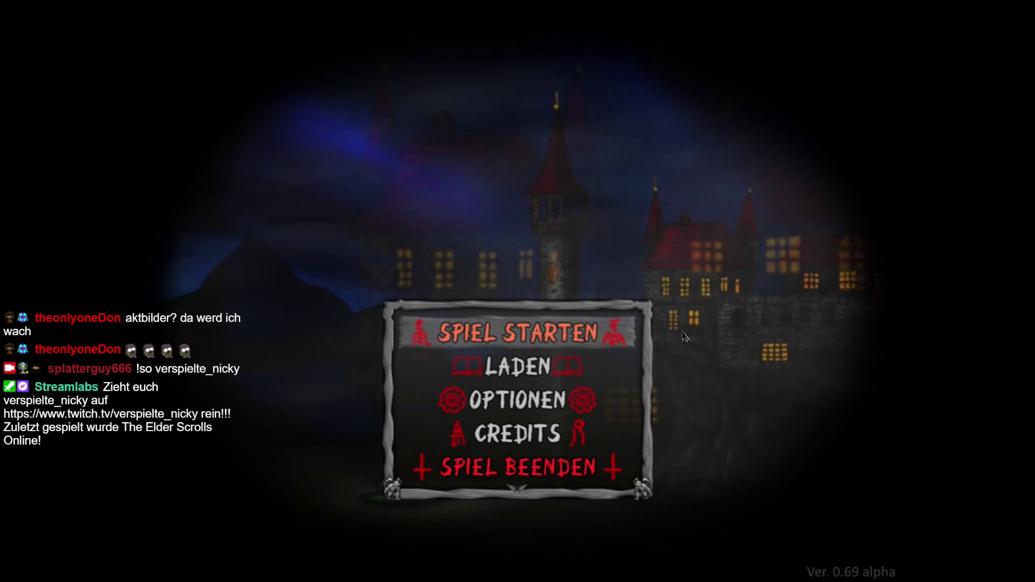
Choose Spiel starten on the title menu to begin a new game
{"action": "key", "text": "Return"}
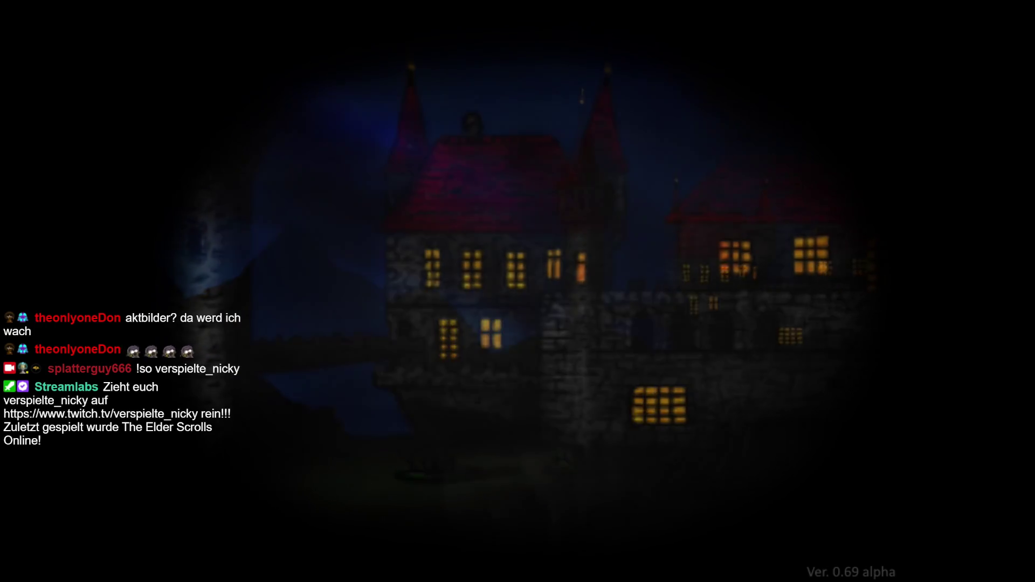